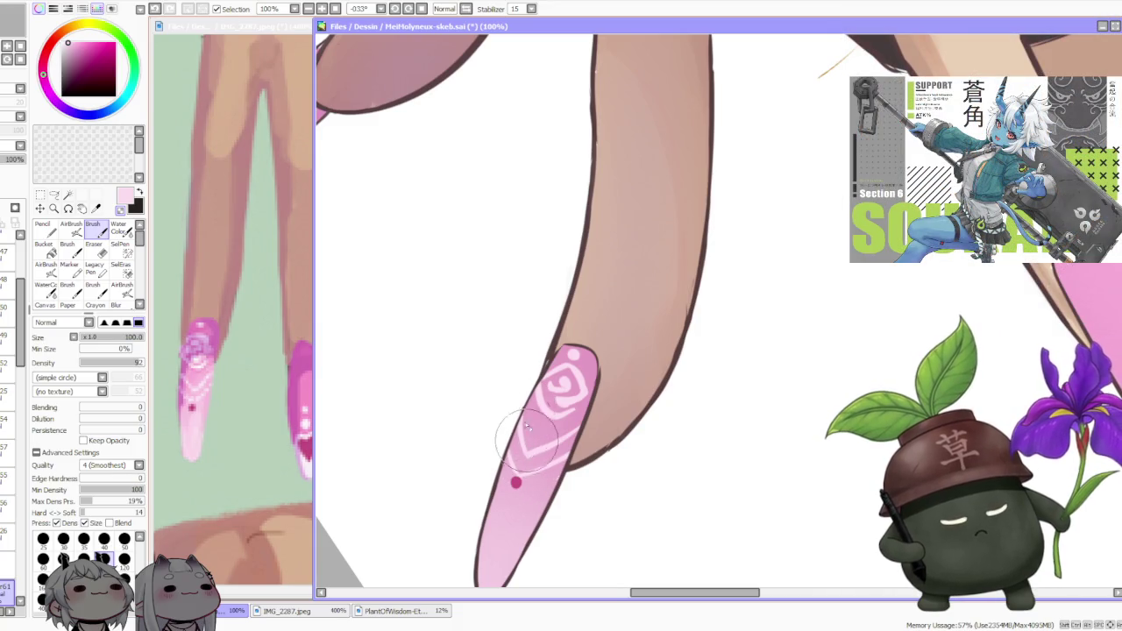
- Zoom in and tilt the canvas view to frame the long pink nail
{"action": "scroll", "coordinate": [552, 377], "scroll_direction": "down", "scroll_amount": 3}
{"action": "scroll", "coordinate": [568, 343], "scroll_direction": "down", "scroll_amount": 2}
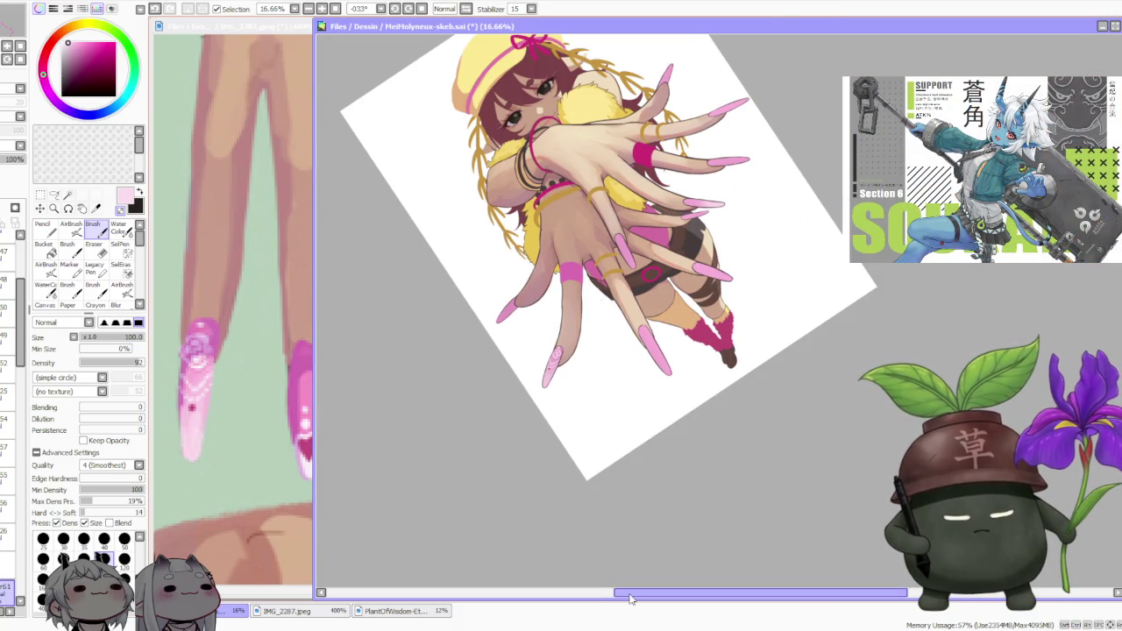
{"action": "left_click_drag", "start_coordinate": [622, 593], "coordinate": [637, 596]}
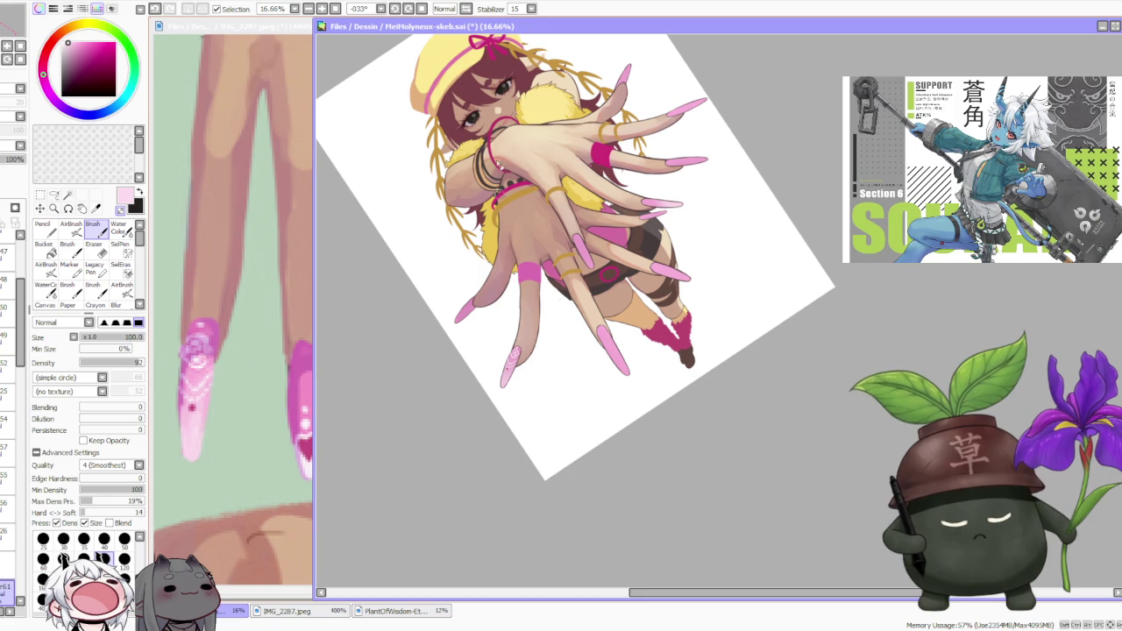
{"action": "left_click", "coordinate": [394, 8]}
{"action": "left_click", "coordinate": [410, 8]}
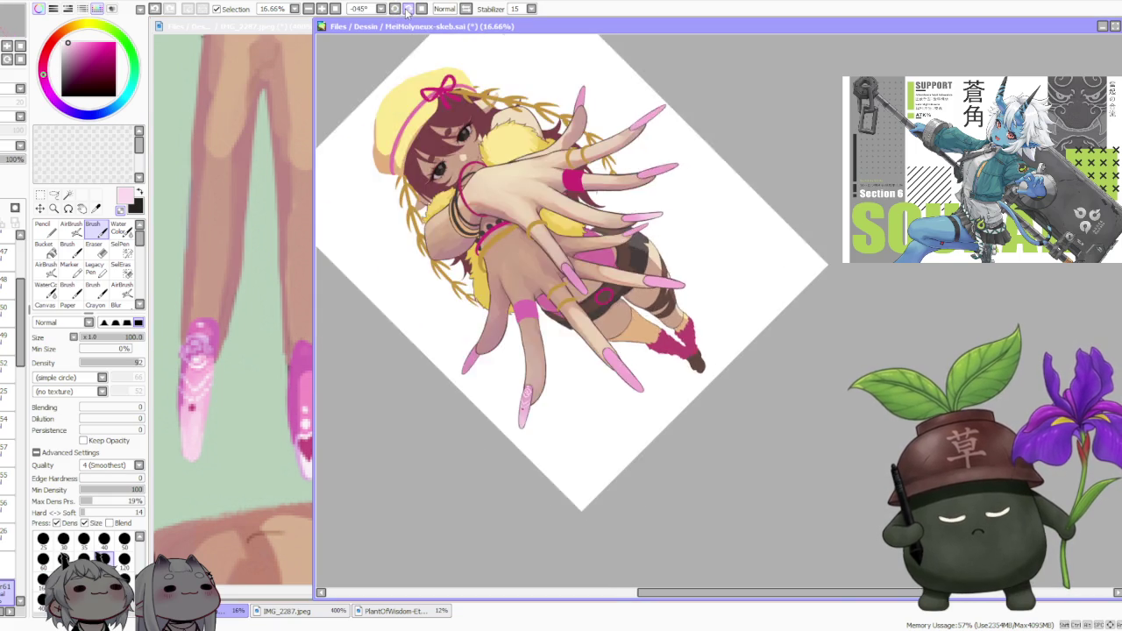
{"action": "left_click", "coordinate": [410, 9]}
{"action": "scroll", "coordinate": [621, 217], "scroll_direction": "down", "scroll_amount": 2}
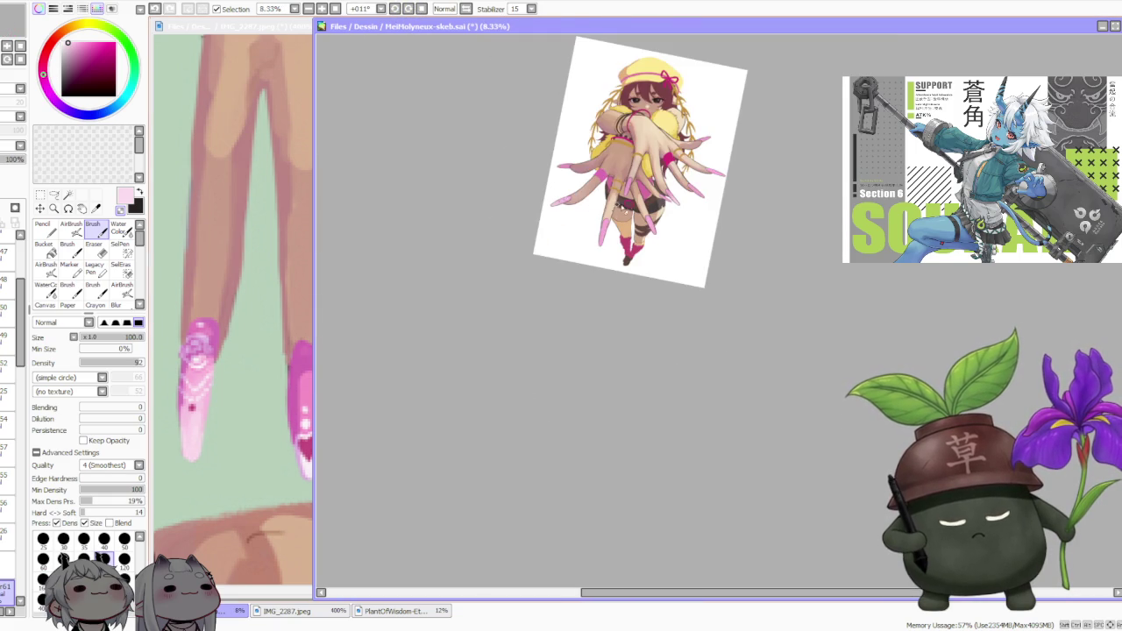
{"action": "scroll", "coordinate": [663, 200], "scroll_direction": "up", "scroll_amount": 1}
{"action": "scroll", "coordinate": [665, 202], "scroll_direction": "up", "scroll_amount": 1}
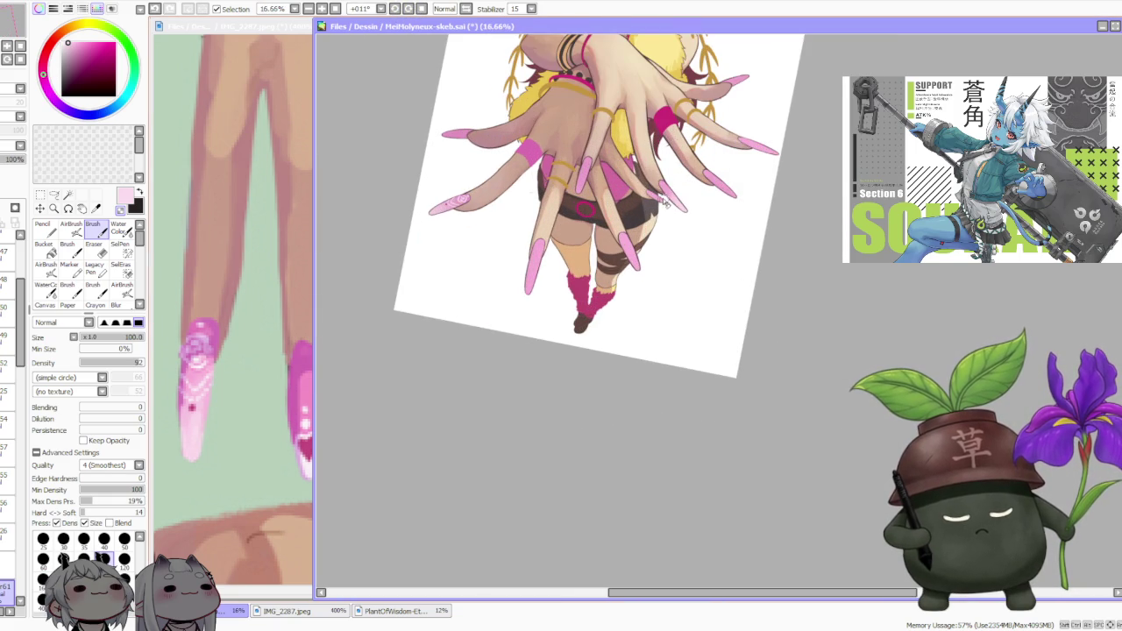
{"action": "scroll", "coordinate": [654, 189], "scroll_direction": "up", "scroll_amount": 1}
{"action": "scroll", "coordinate": [648, 202], "scroll_direction": "down", "scroll_amount": 1}
{"action": "scroll", "coordinate": [640, 245], "scroll_direction": "up", "scroll_amount": 1}
{"action": "scroll", "coordinate": [628, 296], "scroll_direction": "up", "scroll_amount": 2}
{"action": "scroll", "coordinate": [628, 296], "scroll_direction": "up", "scroll_amount": 1}
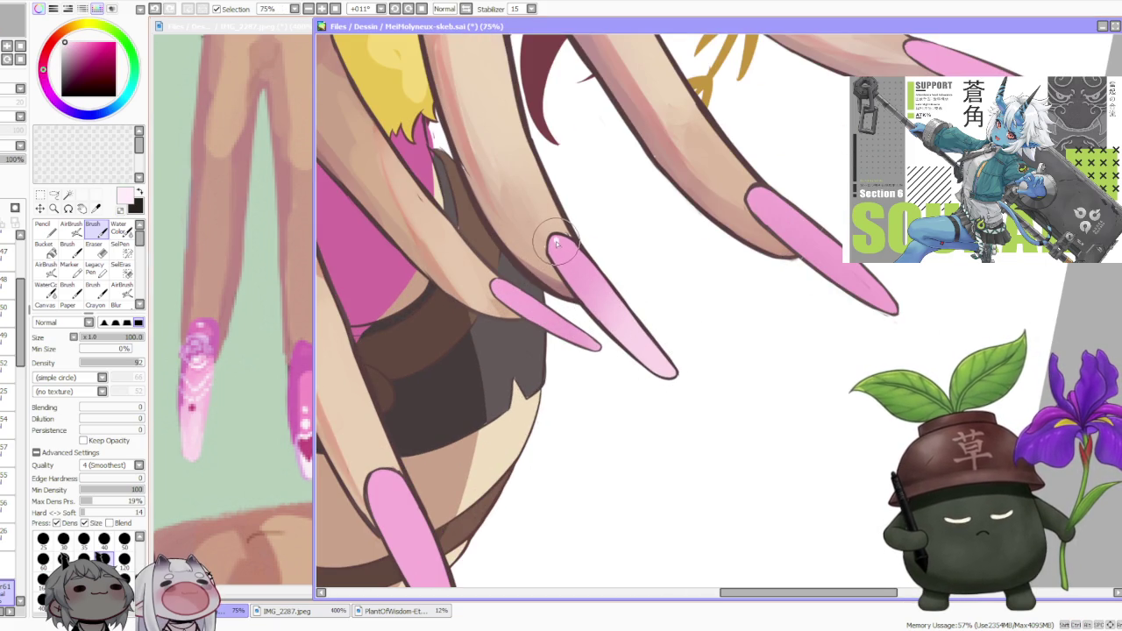
- Paint a lighter gradient, a white swirl and light chevron marks on the nail
{"action": "left_click_drag", "start_coordinate": [557, 243], "coordinate": [574, 279]}
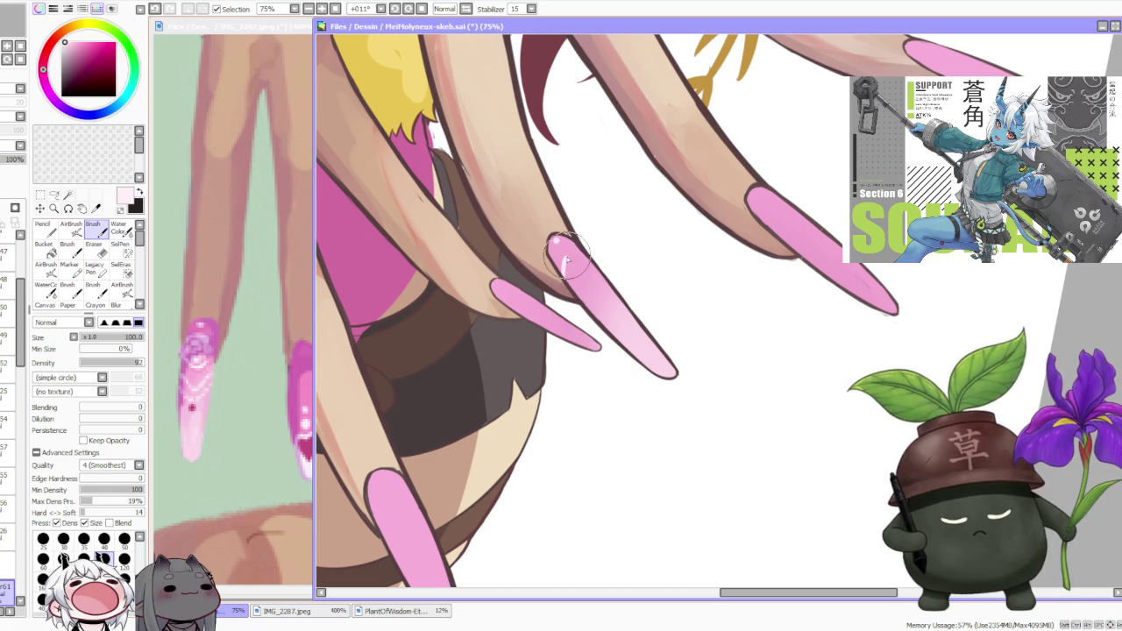
{"action": "mouse_move", "coordinate": [561, 271]}
{"action": "left_mouse_down"}
{"action": "mouse_move", "coordinate": [582, 256]}
{"action": "mouse_move", "coordinate": [571, 291]}
{"action": "mouse_move", "coordinate": [590, 286]}
{"action": "left_mouse_up"}
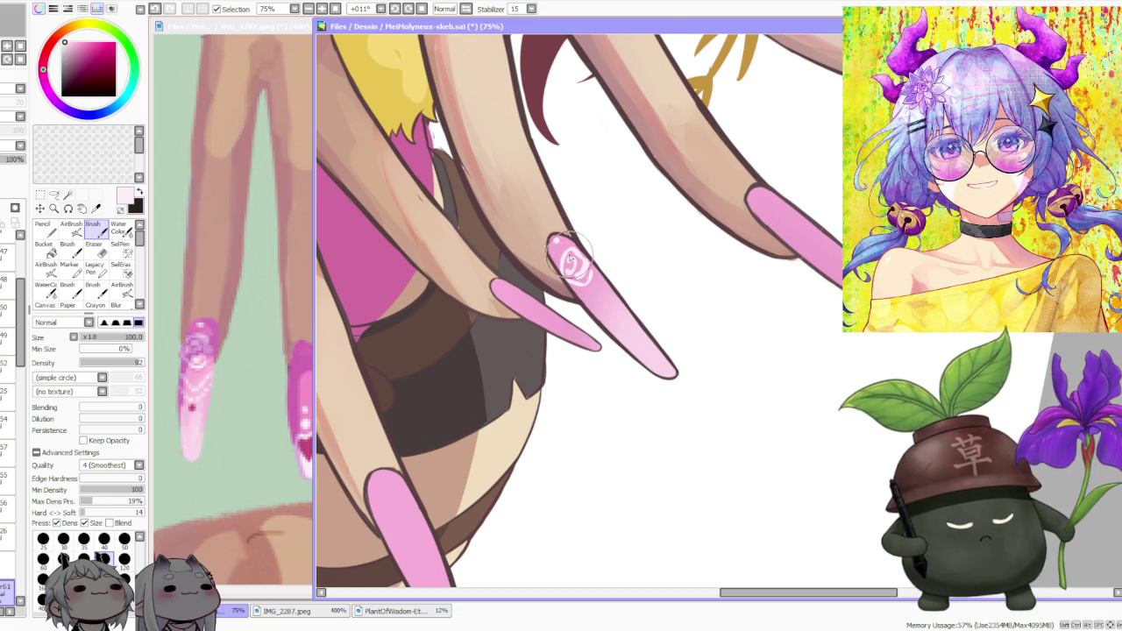
{"action": "mouse_move", "coordinate": [569, 263]}
{"action": "left_mouse_down"}
{"action": "mouse_move", "coordinate": [592, 299]}
{"action": "mouse_move", "coordinate": [603, 271]}
{"action": "mouse_move", "coordinate": [616, 283]}
{"action": "left_mouse_up"}
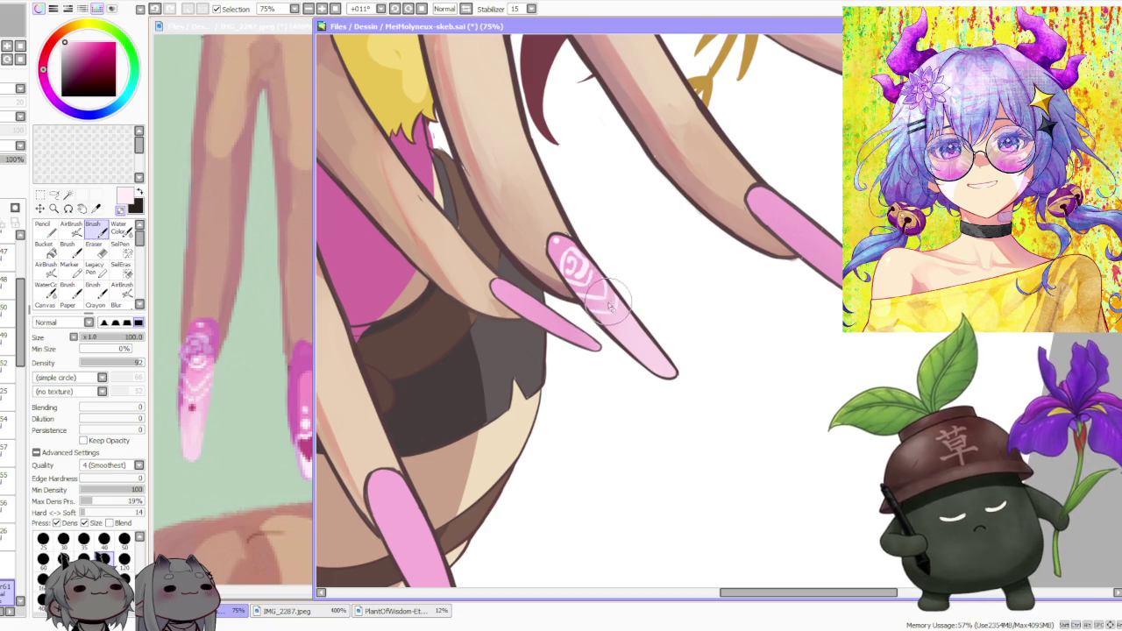
{"action": "mouse_move", "coordinate": [589, 263]}
{"action": "left_mouse_down"}
{"action": "mouse_move", "coordinate": [618, 302]}
{"action": "mouse_move", "coordinate": [601, 271]}
{"action": "left_mouse_up"}
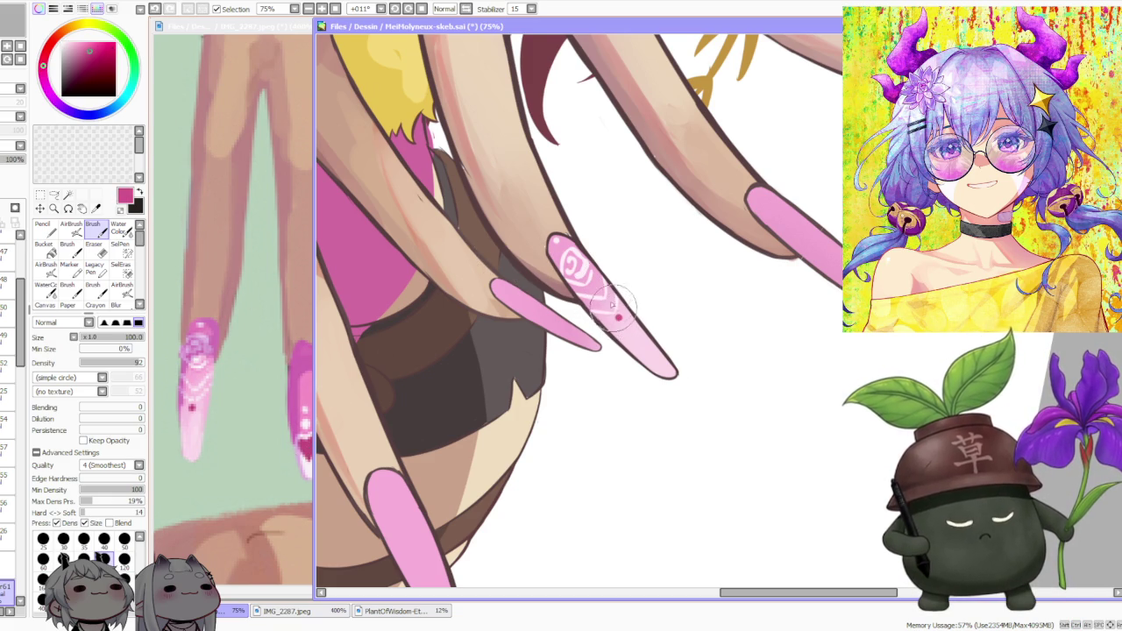
{"action": "scroll", "coordinate": [614, 254], "scroll_direction": "down", "scroll_amount": 5}
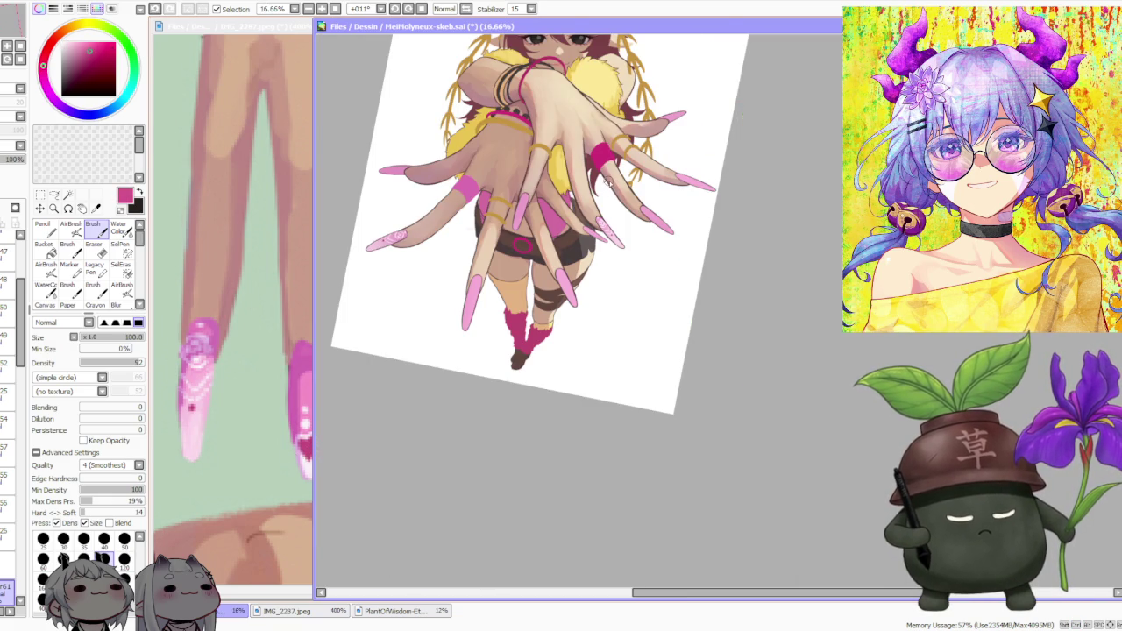
- Reset the canvas rotation to 0° and zoom out to check the reference
{"action": "scroll", "coordinate": [606, 182], "scroll_direction": "down", "scroll_amount": 1}
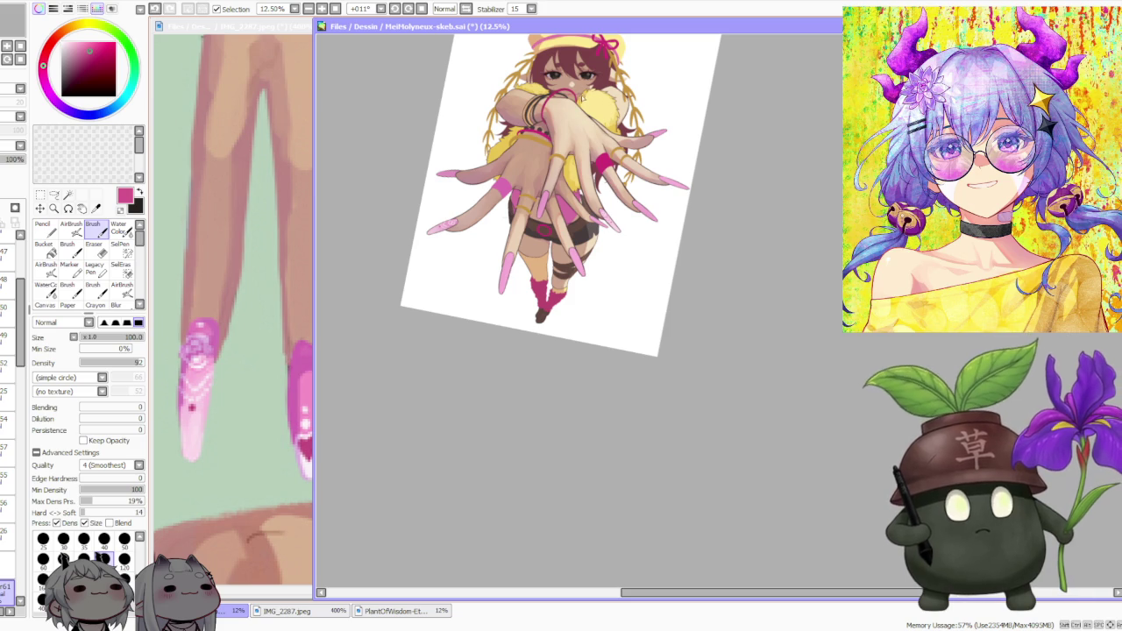
{"action": "left_click", "coordinate": [422, 9]}
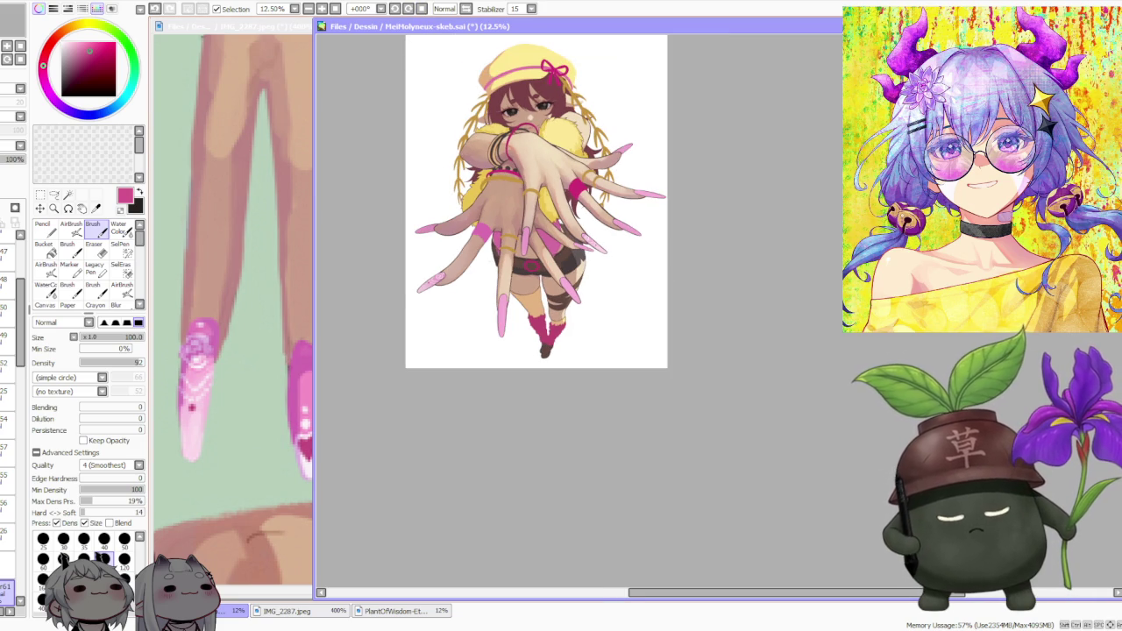
{"action": "scroll", "coordinate": [232, 307], "scroll_direction": "right", "scroll_amount": 2}
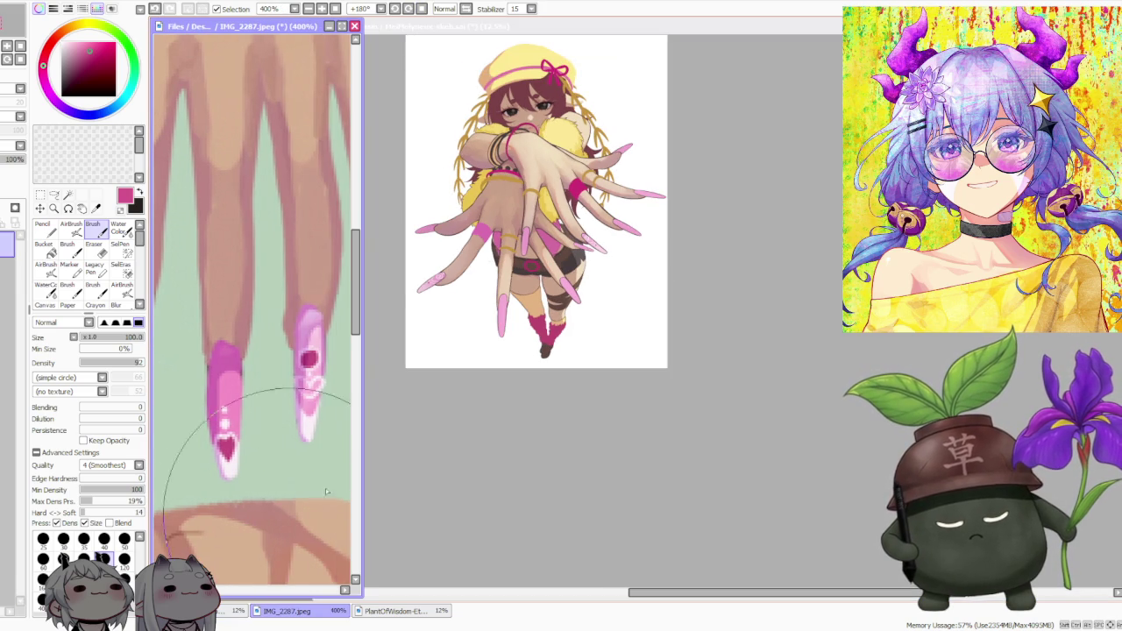
{"action": "scroll", "coordinate": [526, 263], "scroll_direction": "up", "scroll_amount": 1}
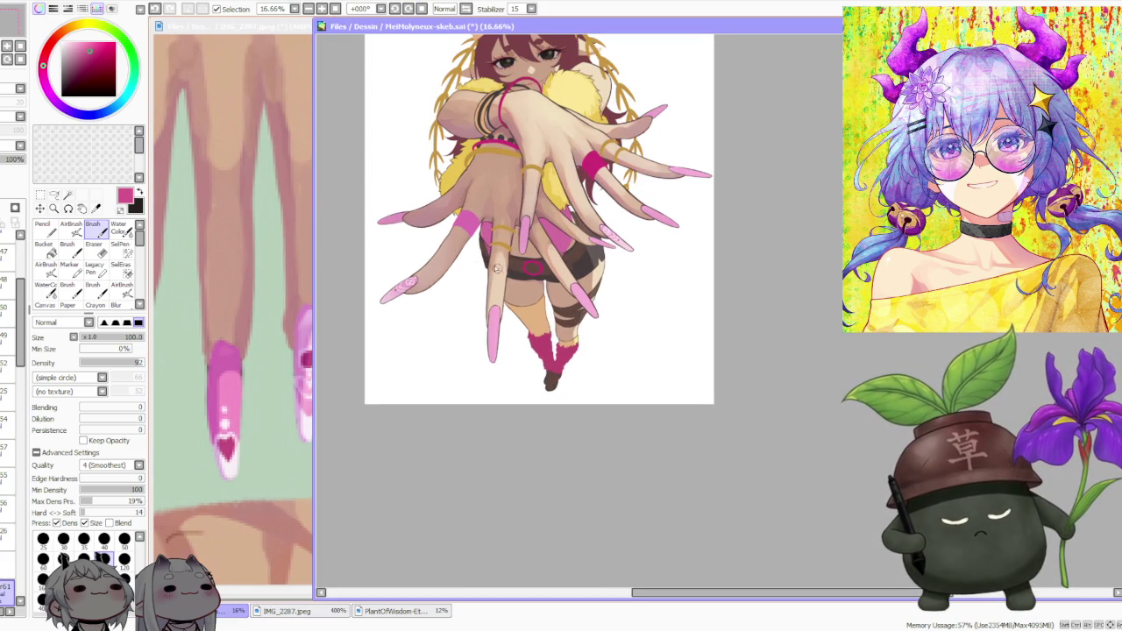
{"action": "scroll", "coordinate": [431, 278], "scroll_direction": "up", "scroll_amount": 1}
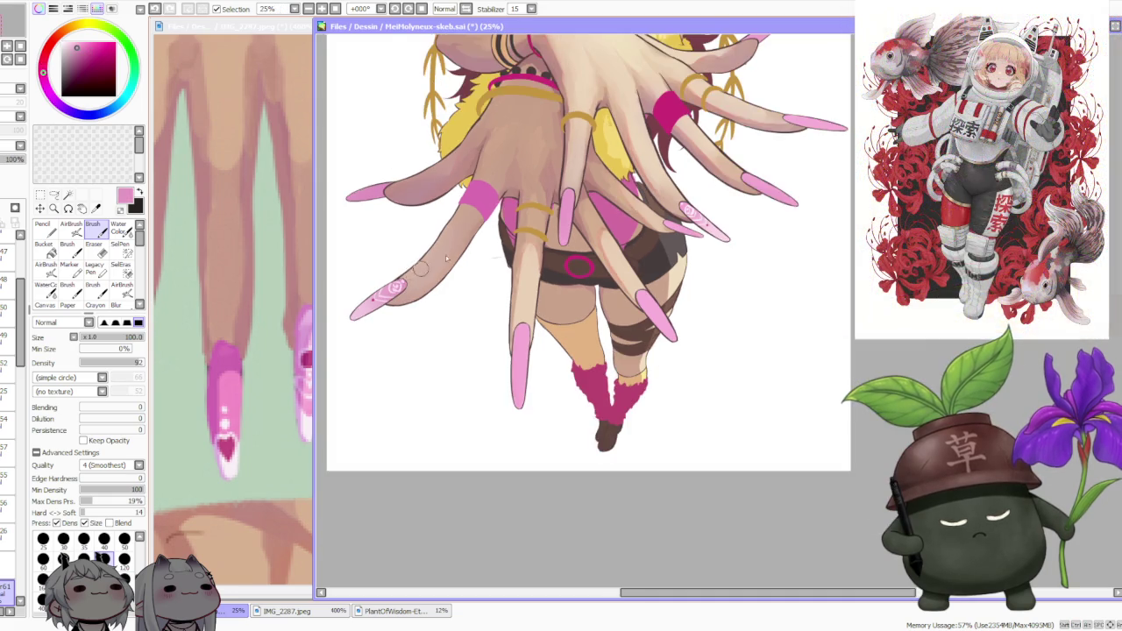
{"action": "scroll", "coordinate": [480, 250], "scroll_direction": "down", "scroll_amount": 2}
{"action": "scroll", "coordinate": [480, 249], "scroll_direction": "down", "scroll_amount": 1}
{"action": "scroll", "coordinate": [526, 232], "scroll_direction": "up", "scroll_amount": 1}
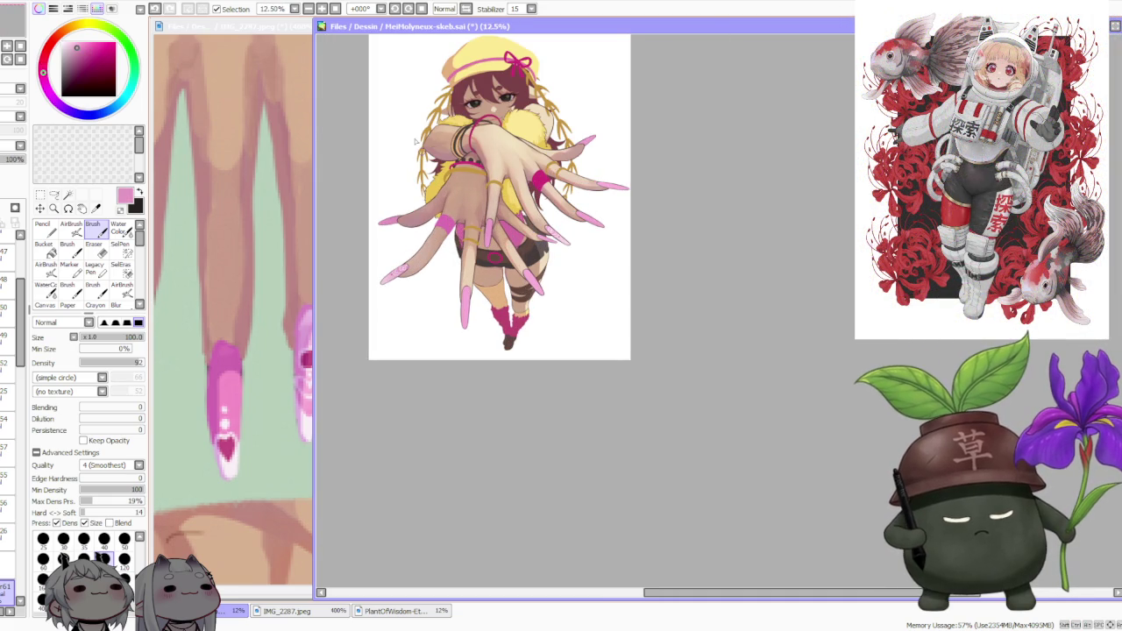
- Select the AirBrush tool and zoom the canvas to 25%
{"action": "left_click", "coordinate": [71, 228]}
{"action": "scroll", "coordinate": [5, 526], "scroll_direction": "down", "scroll_amount": 2}
{"action": "scroll", "coordinate": [463, 239], "scroll_direction": "up", "scroll_amount": 1}
{"action": "scroll", "coordinate": [473, 263], "scroll_direction": "up", "scroll_amount": 1}
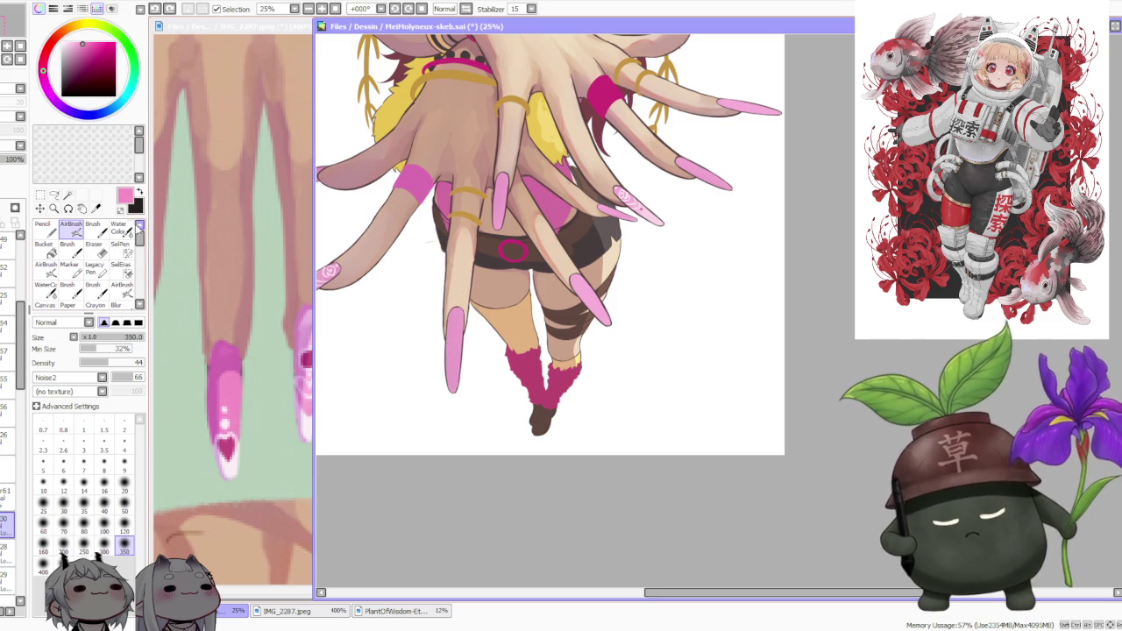
- Toggle between Brush and AirBrush, inspect the nails, then switch to Water Color with Keep Opacity
{"action": "left_click", "coordinate": [93, 229]}
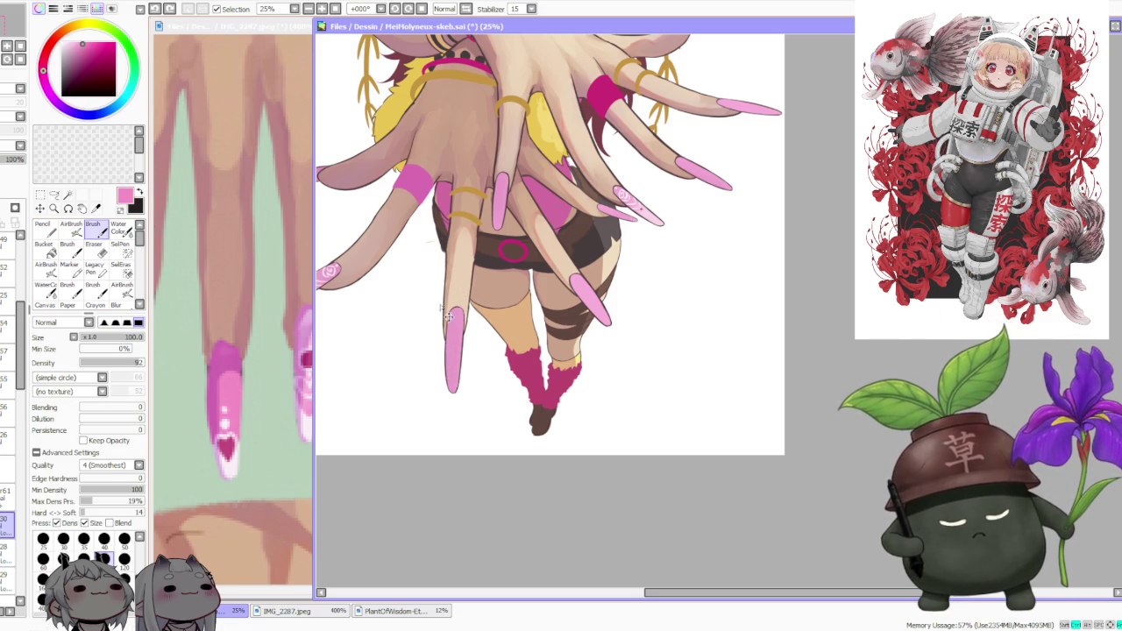
{"action": "key", "text": "v"}
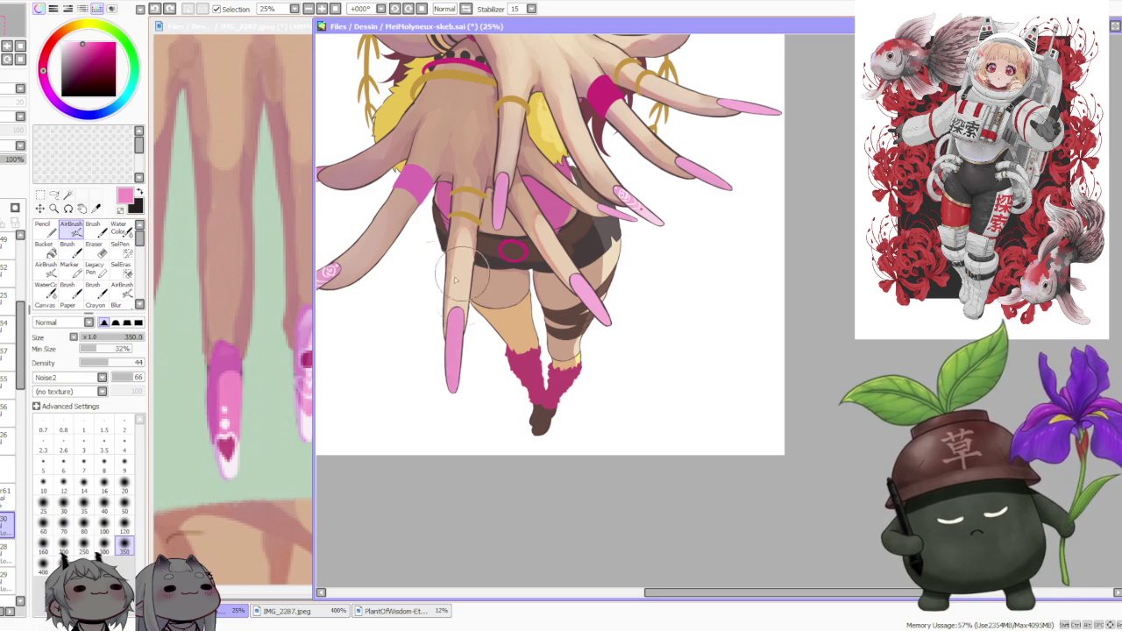
{"action": "key", "text": "b"}
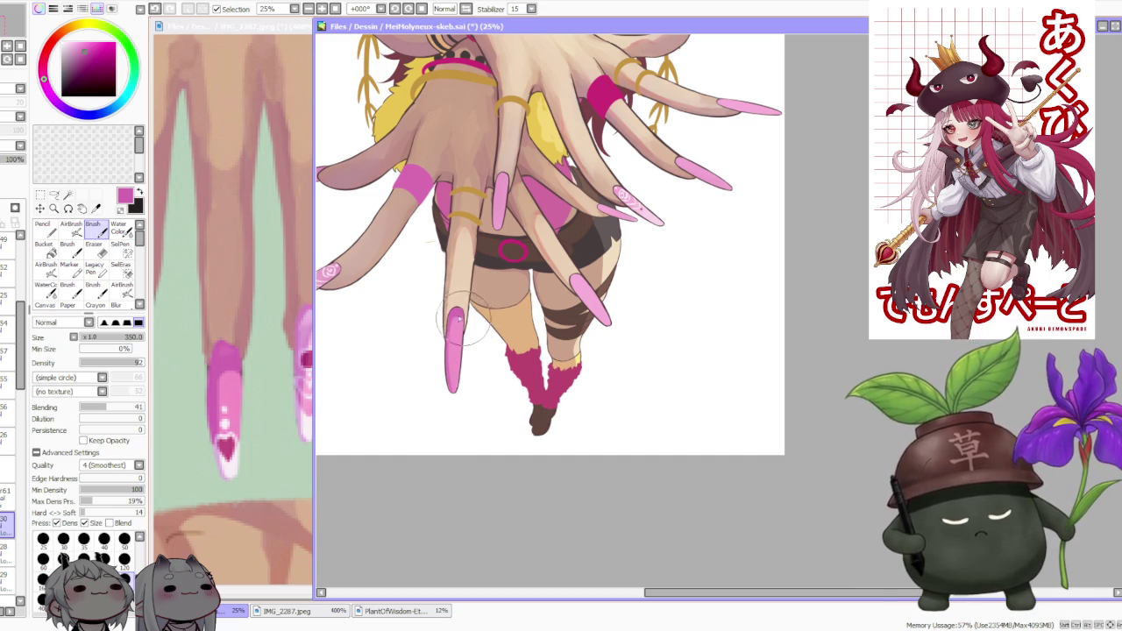
{"action": "scroll", "coordinate": [472, 322], "scroll_direction": "down", "scroll_amount": 3}
{"action": "scroll", "coordinate": [423, 238], "scroll_direction": "up", "scroll_amount": 3}
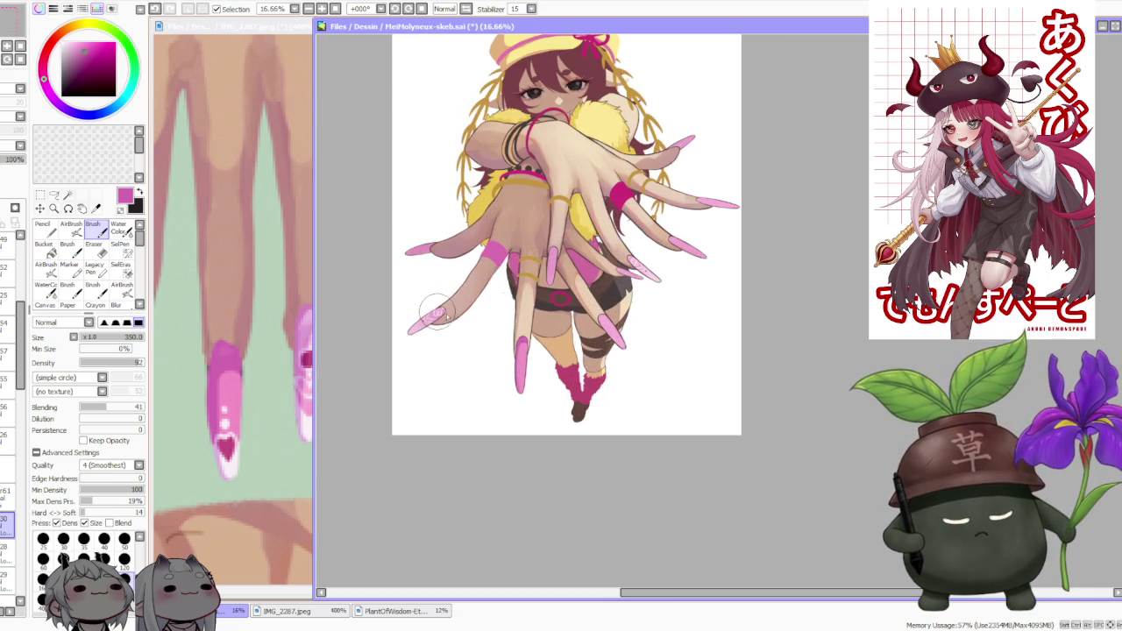
{"action": "scroll", "coordinate": [457, 298], "scroll_direction": "up", "scroll_amount": 2}
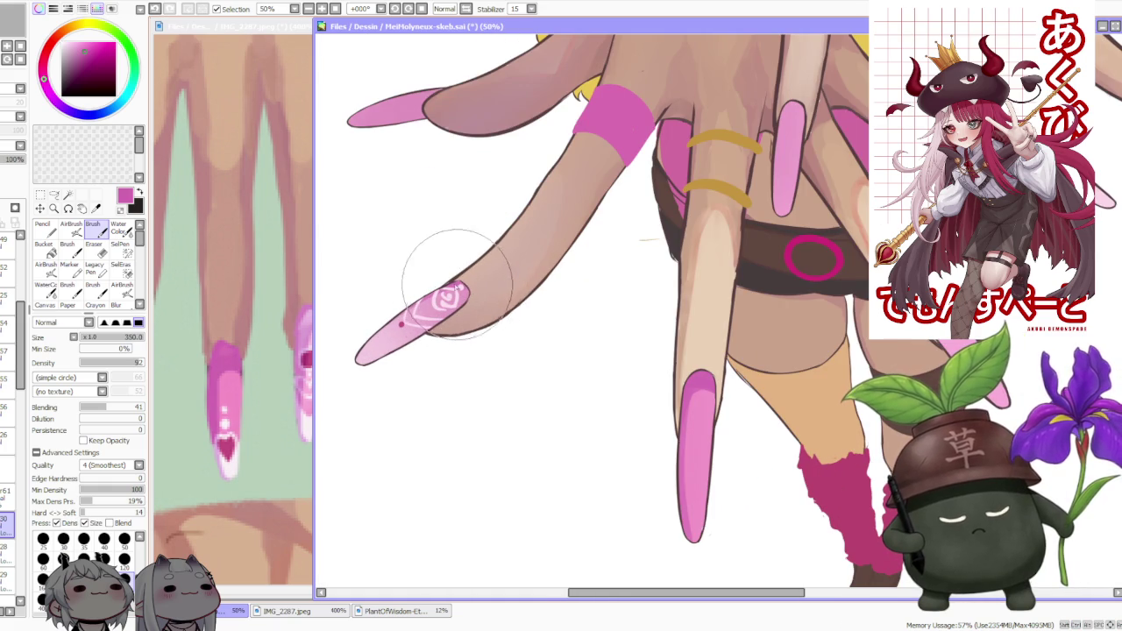
{"action": "scroll", "coordinate": [438, 338], "scroll_direction": "down", "scroll_amount": 2}
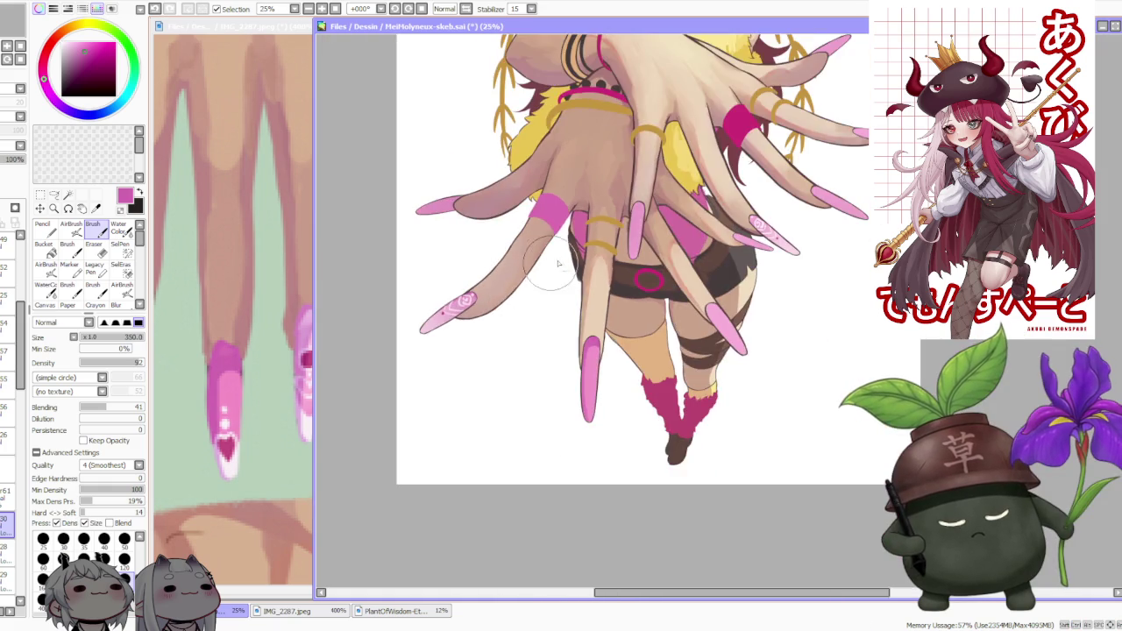
{"action": "scroll", "coordinate": [579, 272], "scroll_direction": "down", "scroll_amount": 1}
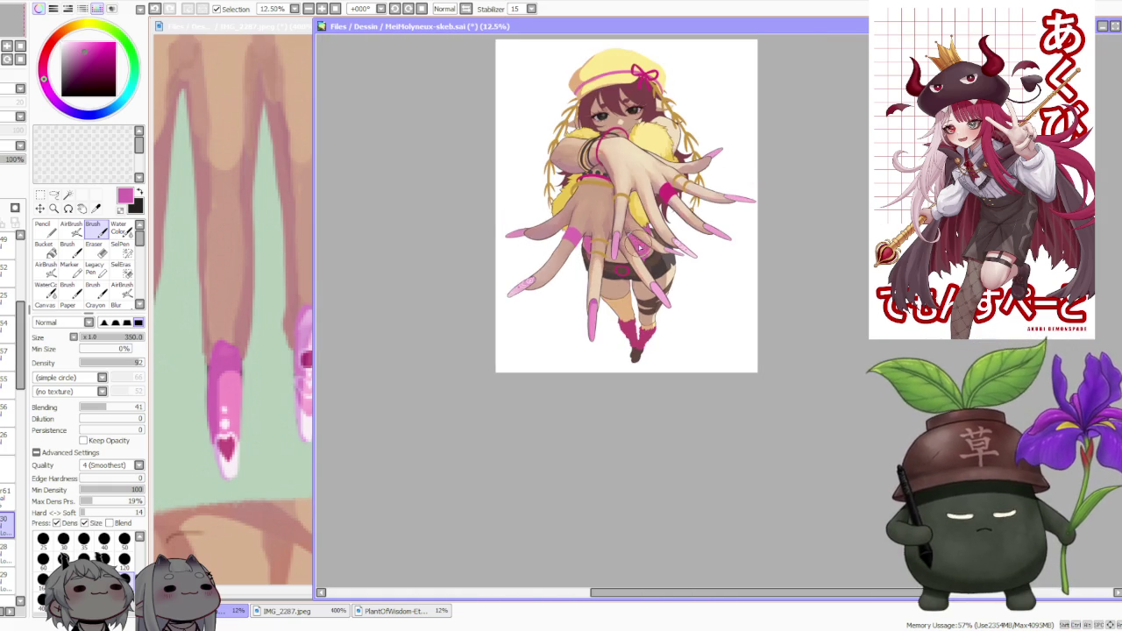
{"action": "scroll", "coordinate": [635, 250], "scroll_direction": "up", "scroll_amount": 1}
{"action": "left_click", "coordinate": [119, 228]}
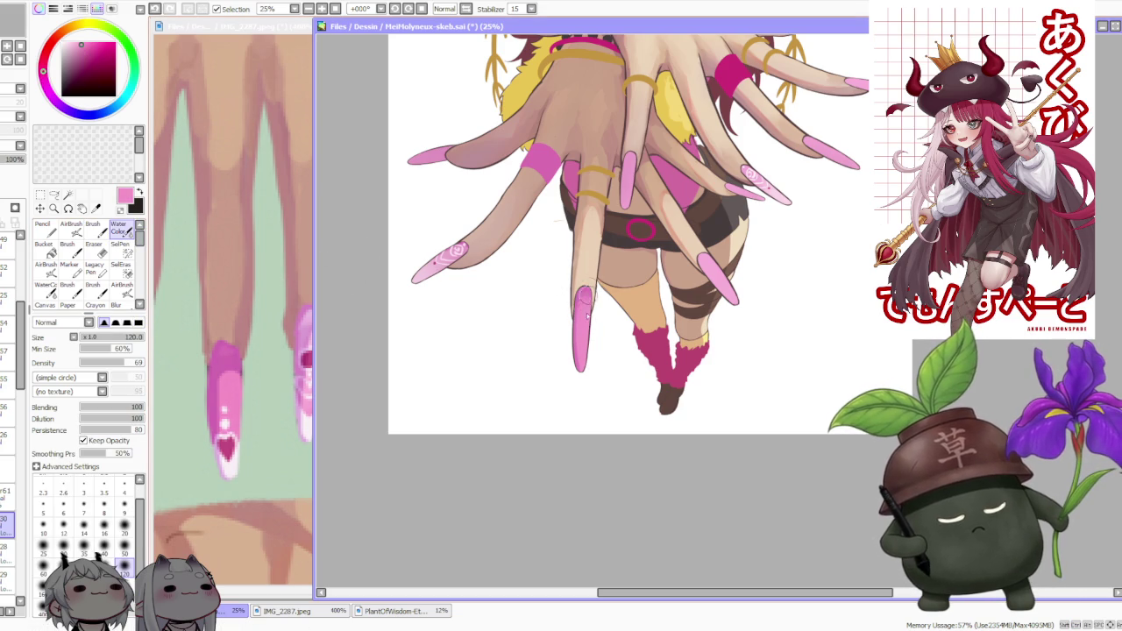
- With the Brush tool, stroke white highlights along the long downward pink nail
{"action": "scroll", "coordinate": [587, 269], "scroll_direction": "down", "scroll_amount": 1}
{"action": "scroll", "coordinate": [587, 270], "scroll_direction": "down", "scroll_amount": 1}
{"action": "scroll", "coordinate": [618, 283], "scroll_direction": "up", "scroll_amount": 3}
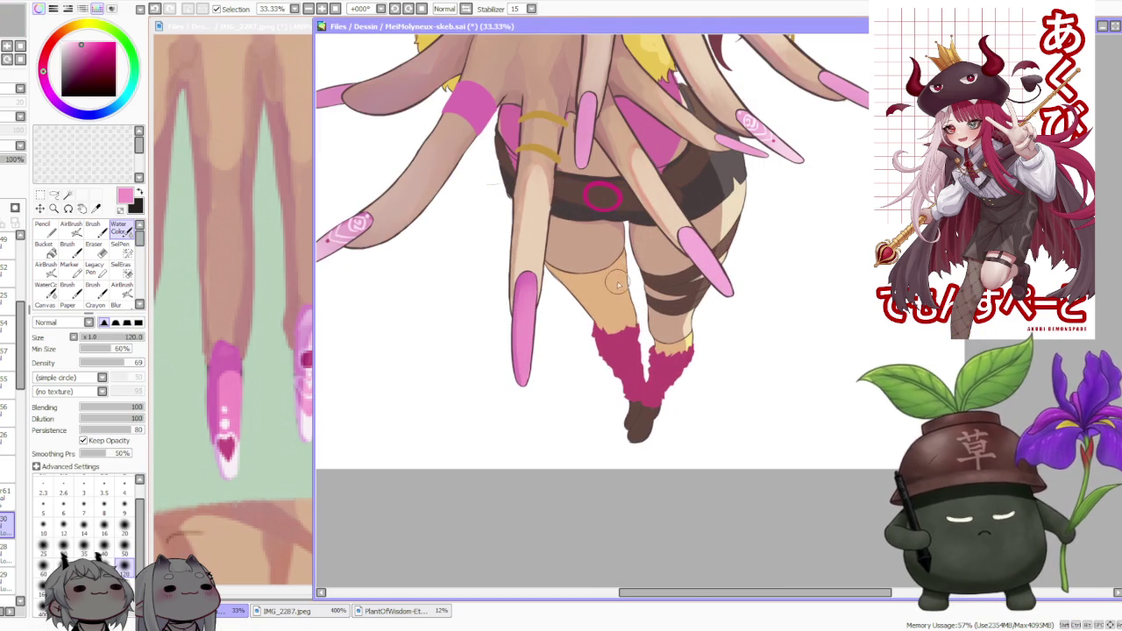
{"action": "scroll", "coordinate": [561, 263], "scroll_direction": "down", "scroll_amount": 1}
{"action": "scroll", "coordinate": [541, 327], "scroll_direction": "up", "scroll_amount": 1}
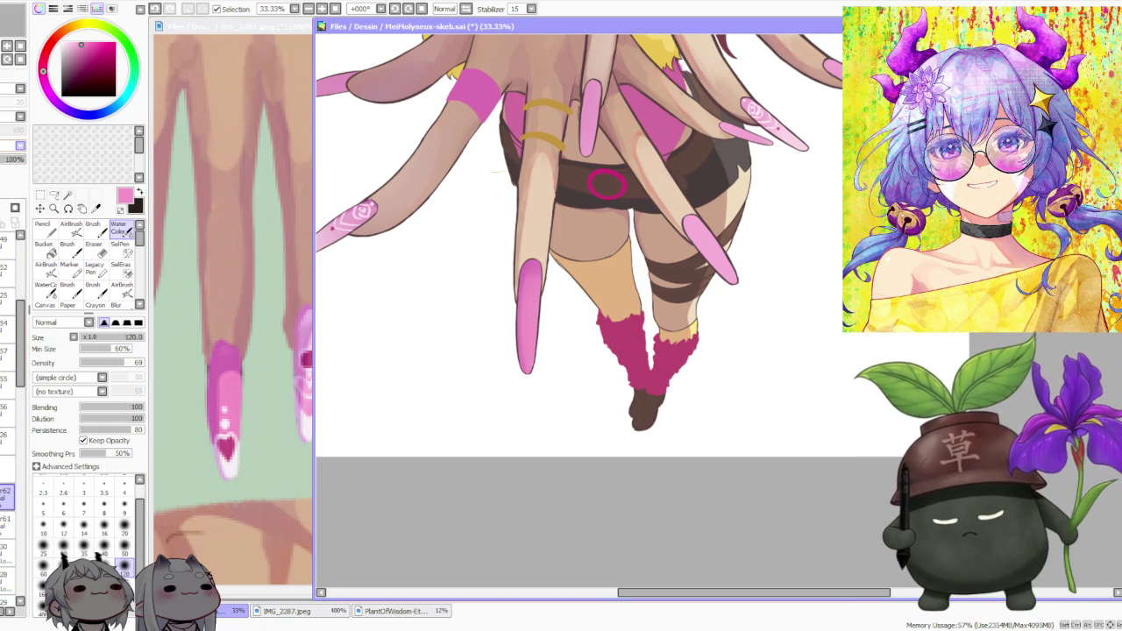
{"action": "left_click", "coordinate": [92, 229]}
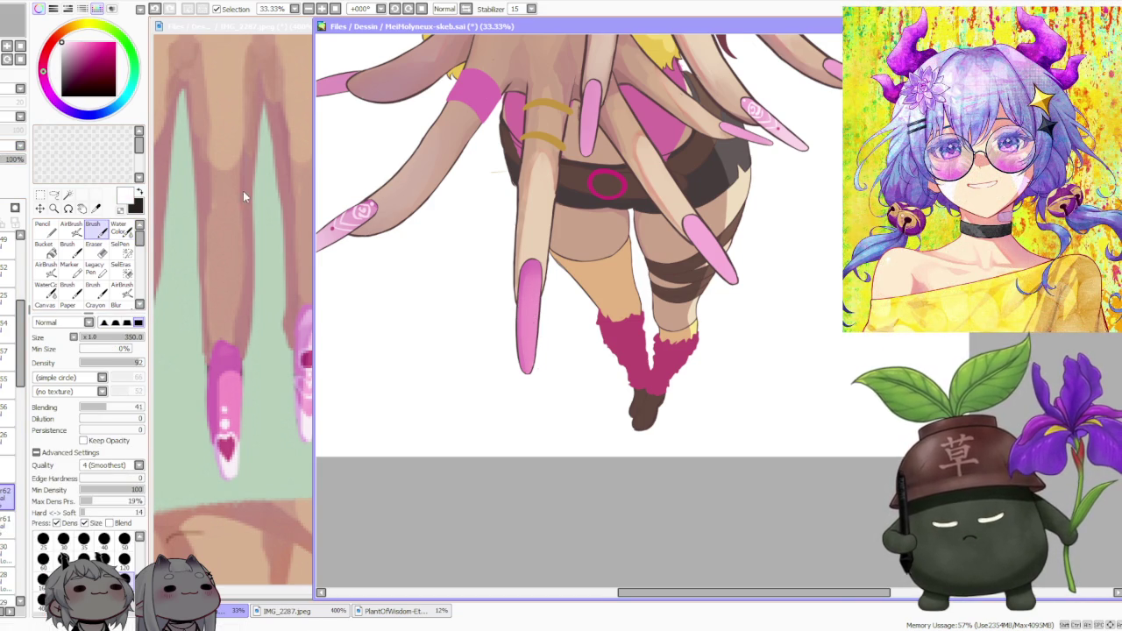
{"action": "scroll", "coordinate": [375, 187], "scroll_direction": "down", "scroll_amount": 1}
{"action": "scroll", "coordinate": [368, 206], "scroll_direction": "up", "scroll_amount": 2}
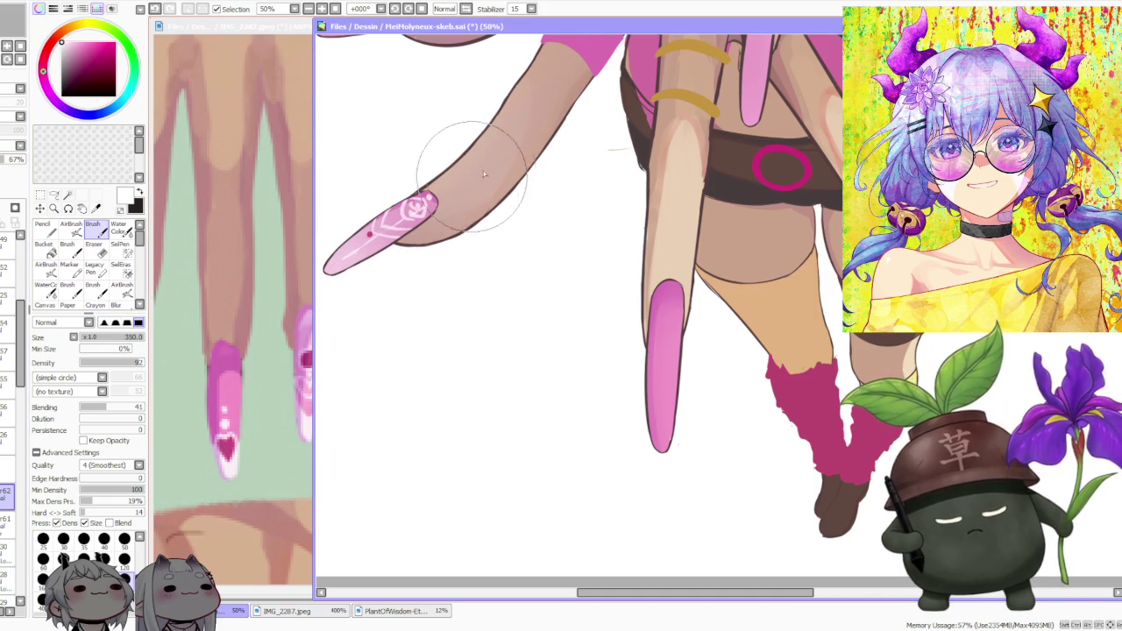
{"action": "scroll", "coordinate": [427, 206], "scroll_direction": "down", "scroll_amount": 2}
{"action": "scroll", "coordinate": [427, 206], "scroll_direction": "down", "scroll_amount": 1}
{"action": "scroll", "coordinate": [599, 268], "scroll_direction": "up", "scroll_amount": 2}
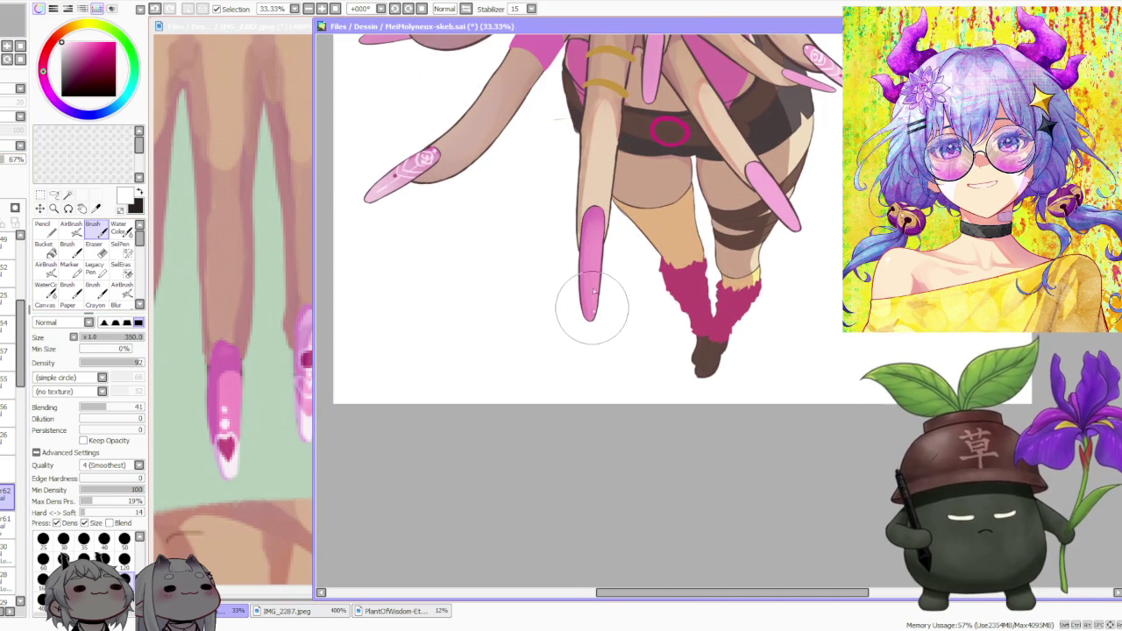
{"action": "left_click_drag", "start_coordinate": [594, 263], "coordinate": [592, 230]}
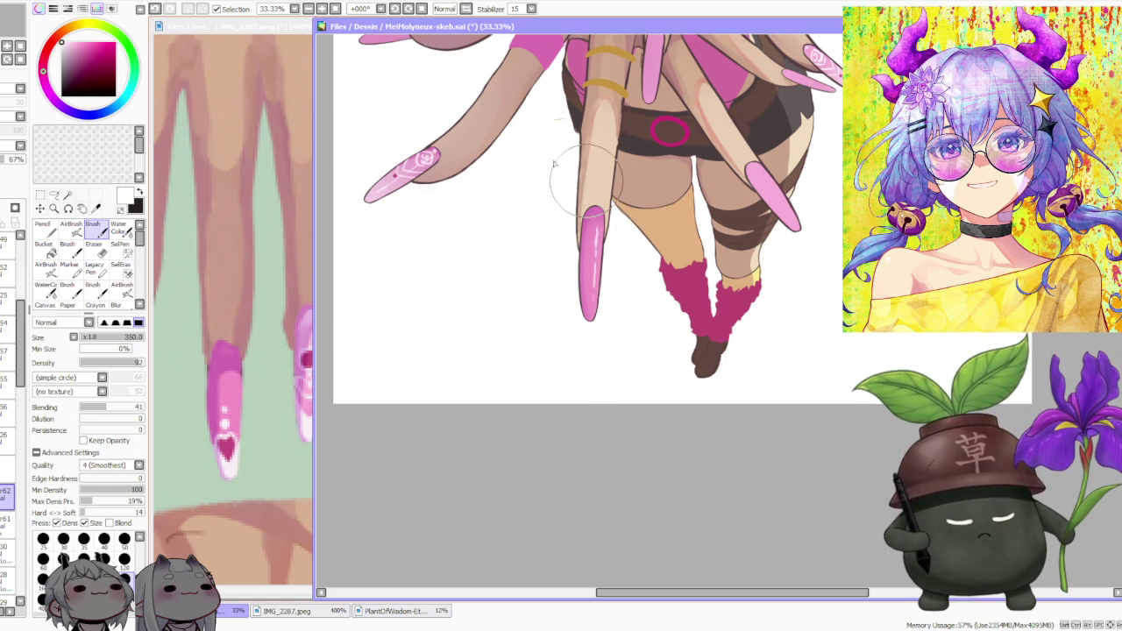
- Select the layer below and return from Water Color to the Brush tool
{"action": "key", "text": "c"}
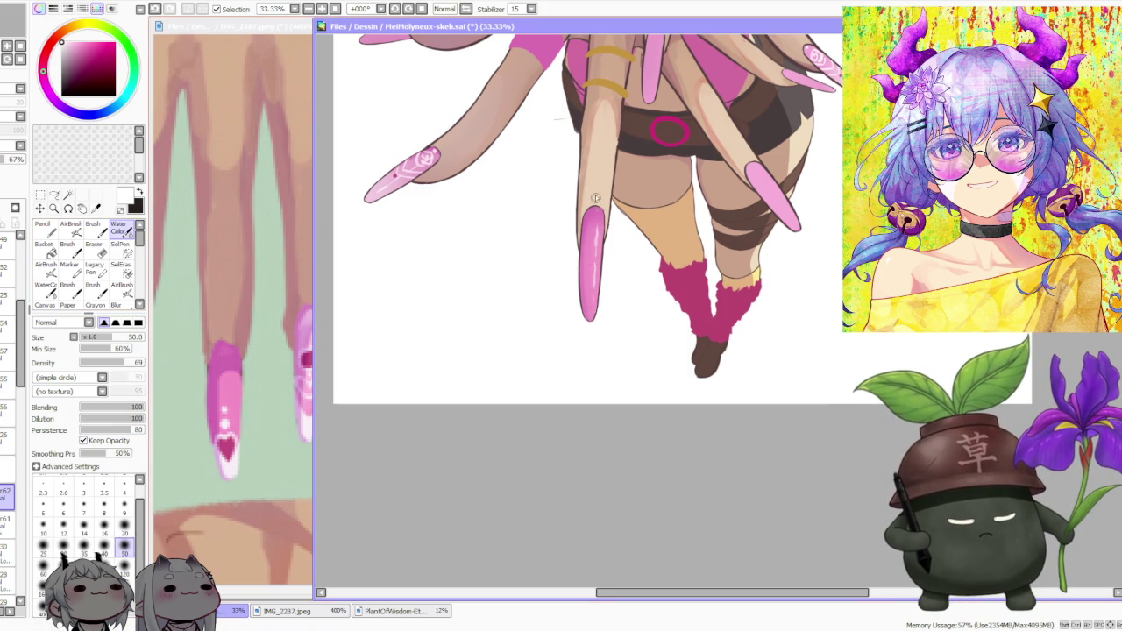
{"action": "scroll", "coordinate": [596, 201], "scroll_direction": "down", "scroll_amount": 2}
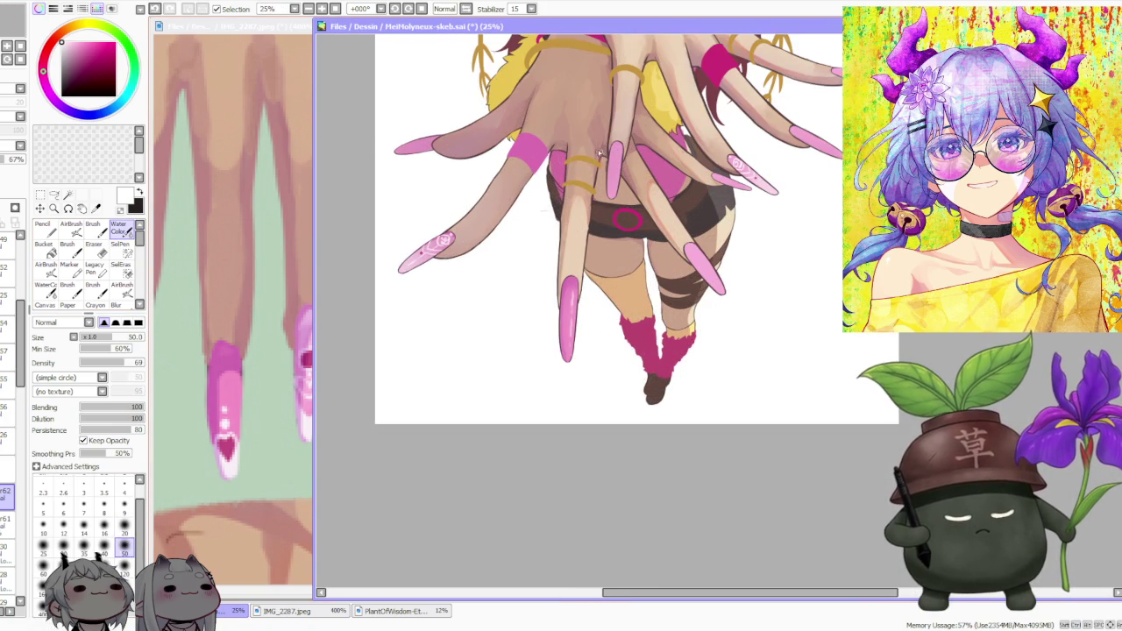
{"action": "left_click", "coordinate": [5, 523]}
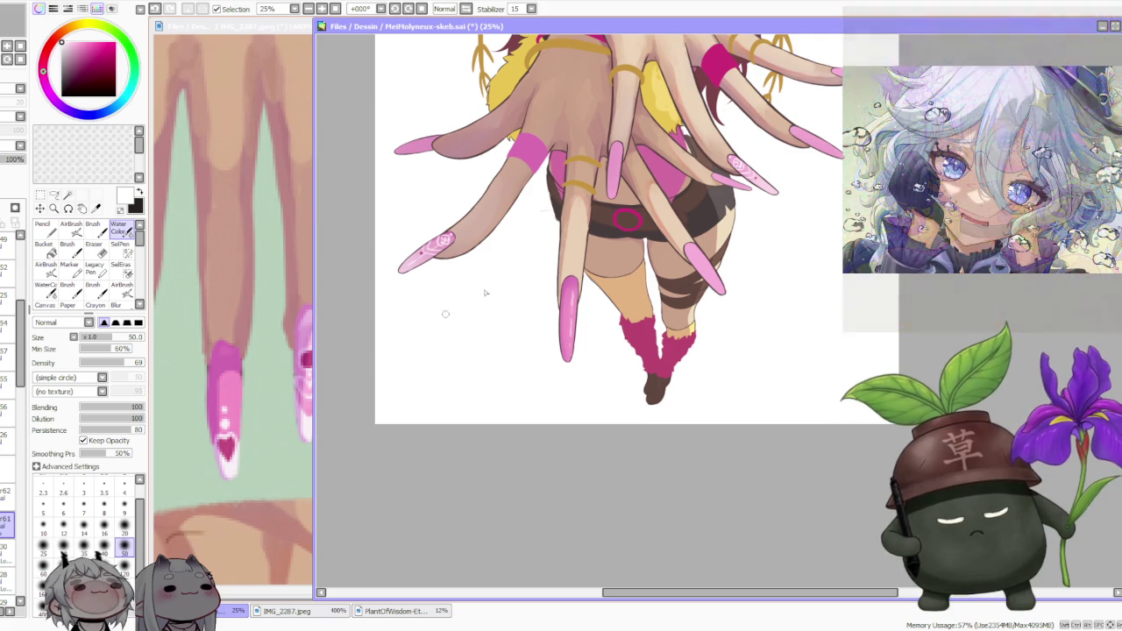
{"action": "key", "text": "b"}
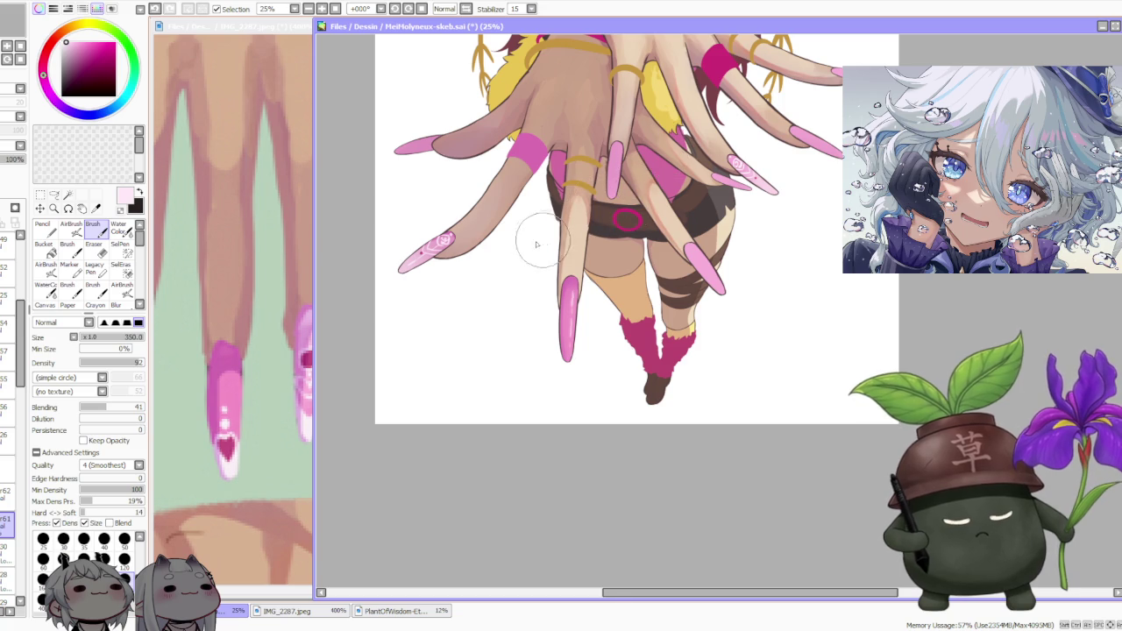
- Zoom in on the tip of the long downward pink nail
{"action": "scroll", "coordinate": [443, 234], "scroll_direction": "up", "scroll_amount": 3}
{"action": "scroll", "coordinate": [439, 230], "scroll_direction": "down", "scroll_amount": 3}
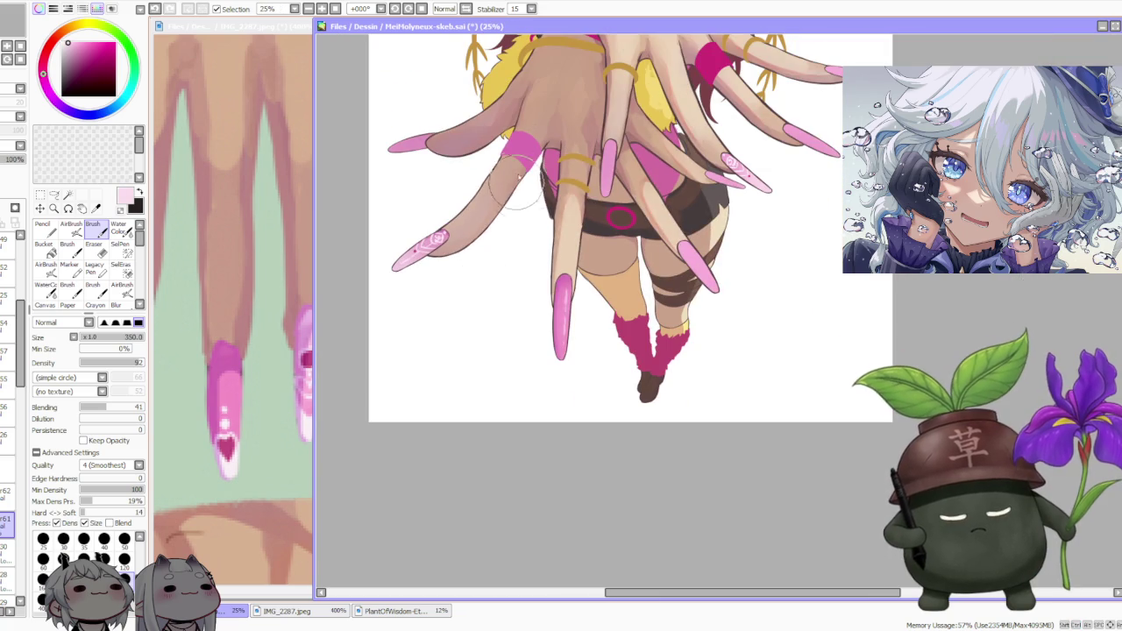
{"action": "scroll", "coordinate": [563, 338], "scroll_direction": "up", "scroll_amount": 2}
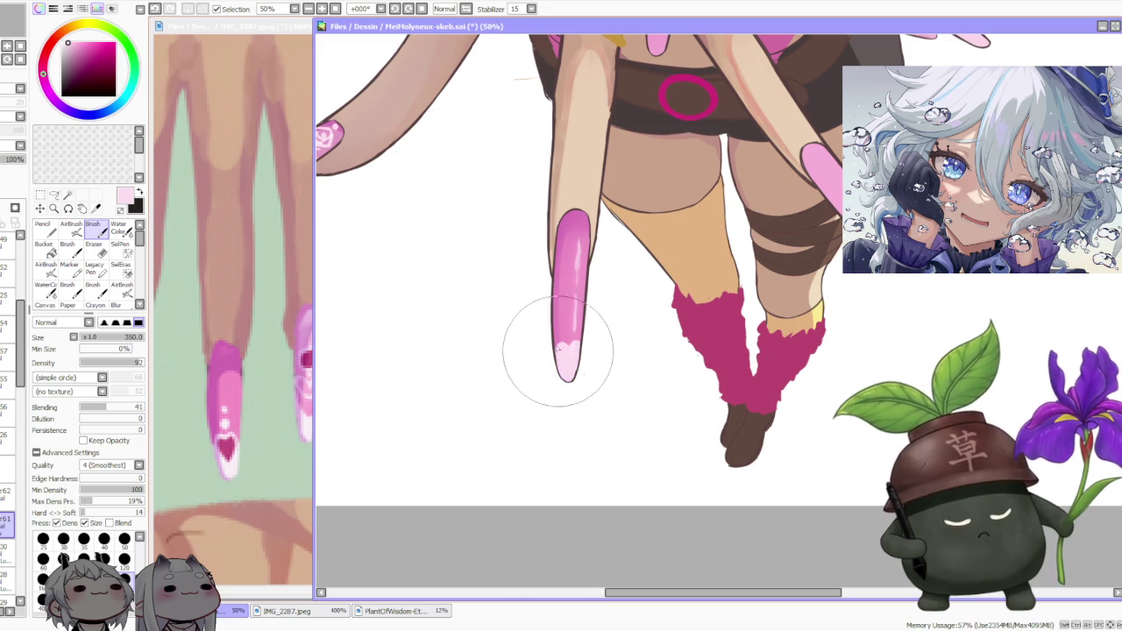
- Undo the white tip strokes and paint a smoothed pale zigzag edge across the tip
{"action": "key", "text": "ctrl+z"}
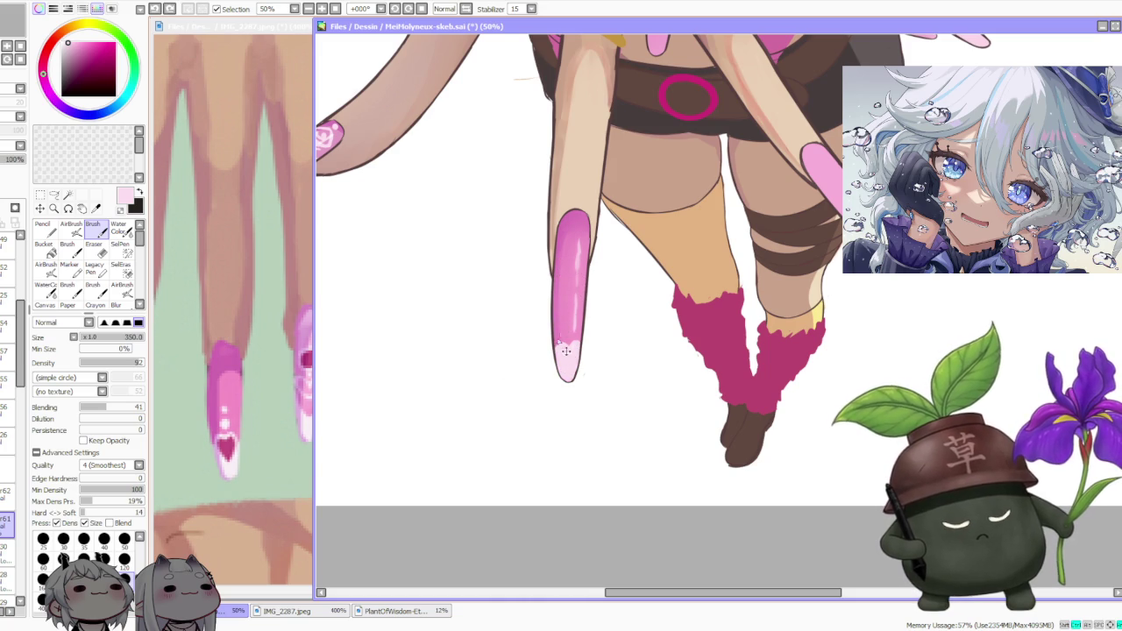
{"action": "left_click_drag", "start_coordinate": [556, 342], "coordinate": [578, 338]}
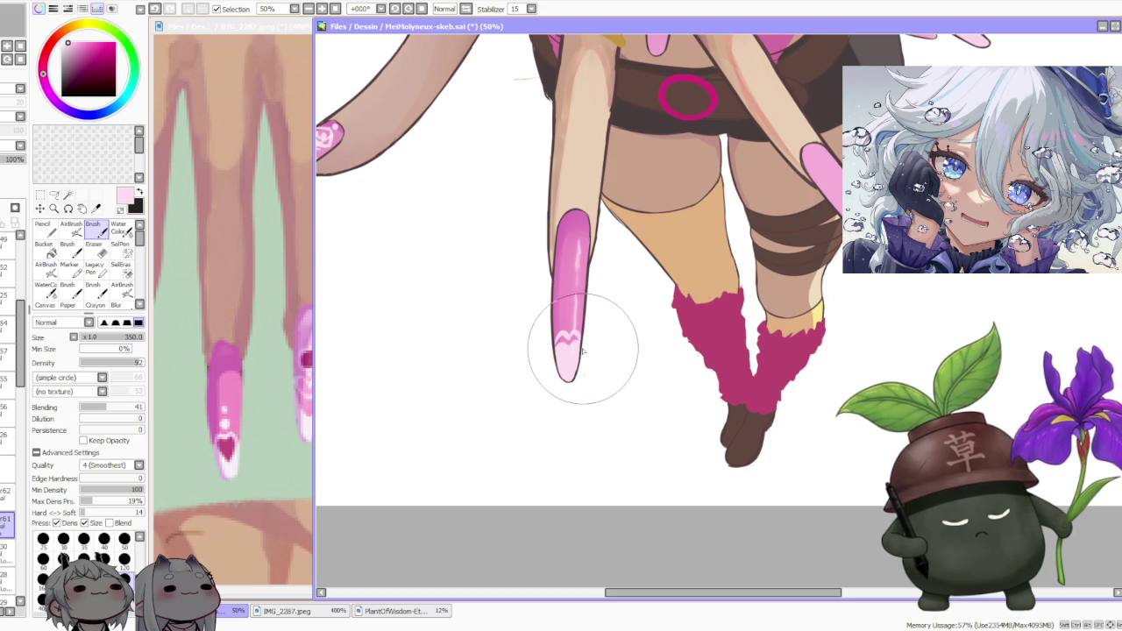
{"action": "left_click_drag", "start_coordinate": [573, 340], "coordinate": [558, 342]}
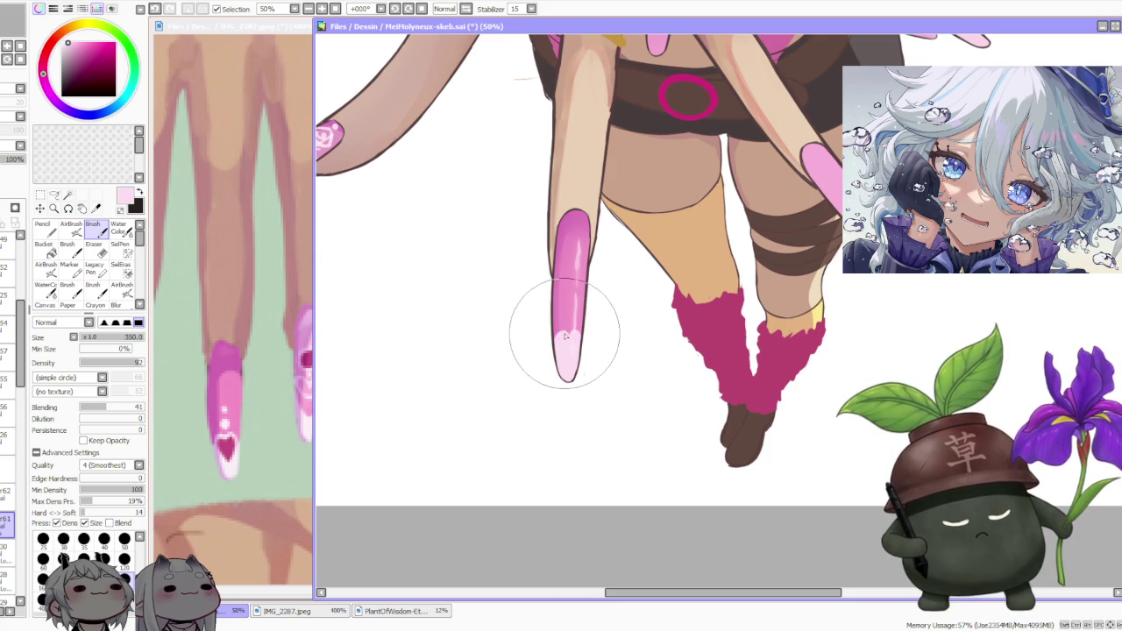
- Extend the pink shading, refine the pale tip edge and paint a dark pink heart
{"action": "left_click_drag", "start_coordinate": [575, 320], "coordinate": [574, 329]}
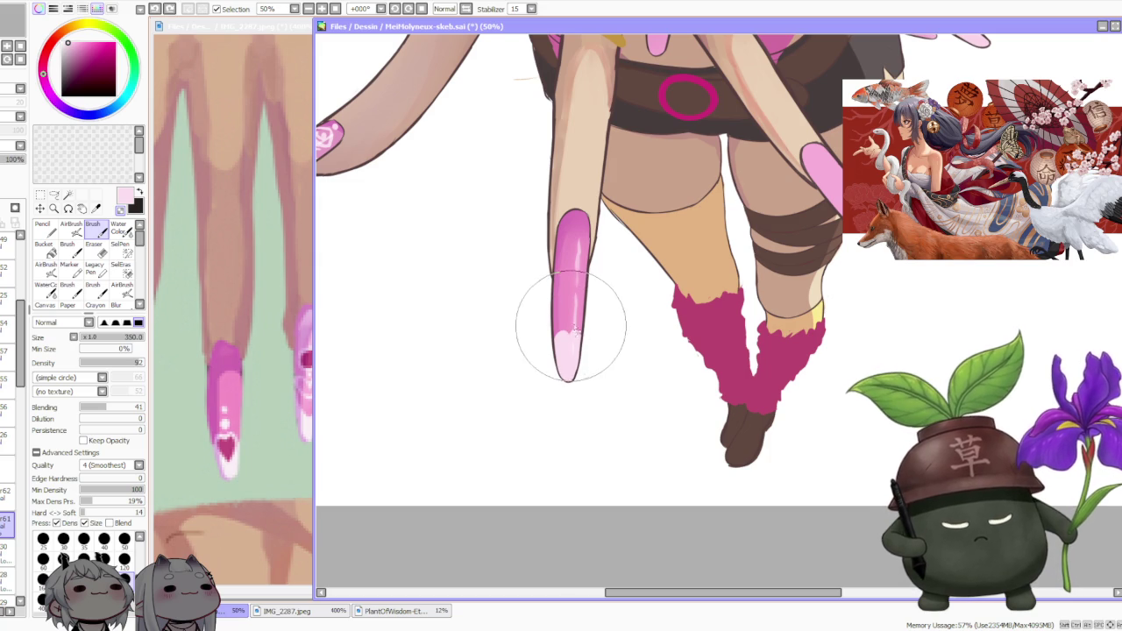
{"action": "mouse_move", "coordinate": [574, 329]}
{"action": "left_mouse_down"}
{"action": "mouse_move", "coordinate": [587, 351]}
{"action": "mouse_move", "coordinate": [565, 309]}
{"action": "left_mouse_up"}
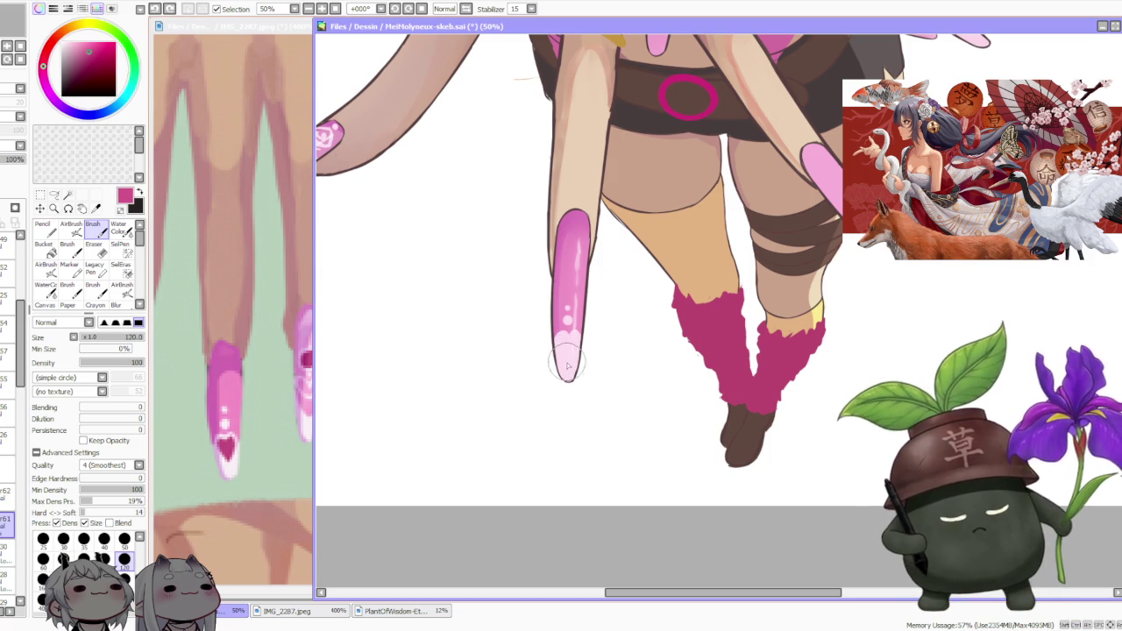
{"action": "left_click_drag", "start_coordinate": [566, 355], "coordinate": [561, 338]}
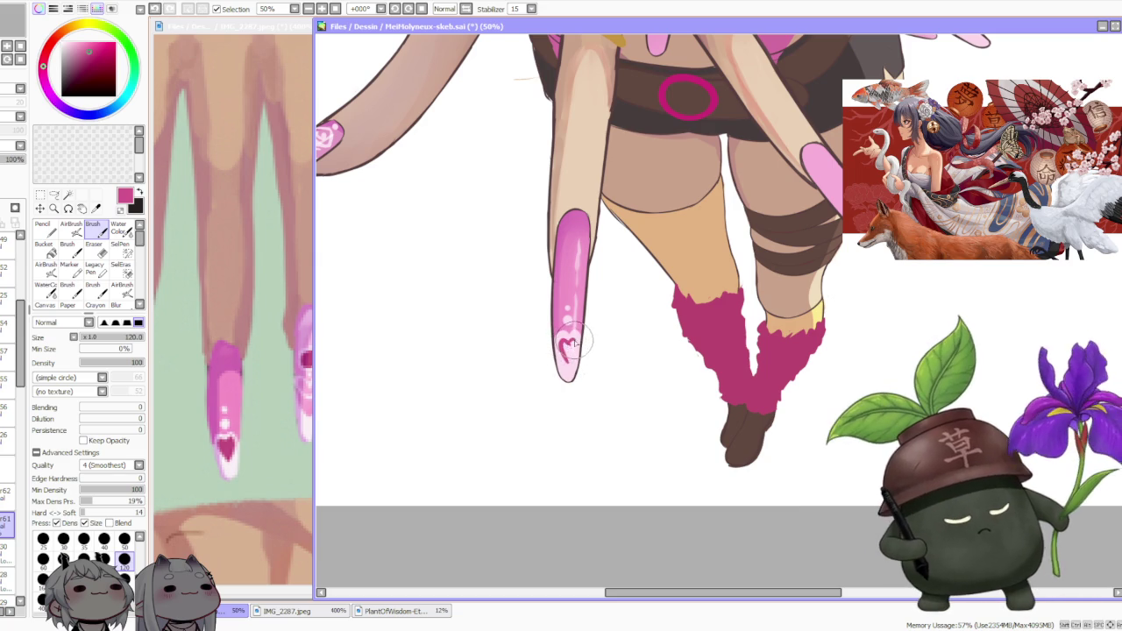
{"action": "left_click_drag", "start_coordinate": [576, 338], "coordinate": [568, 366]}
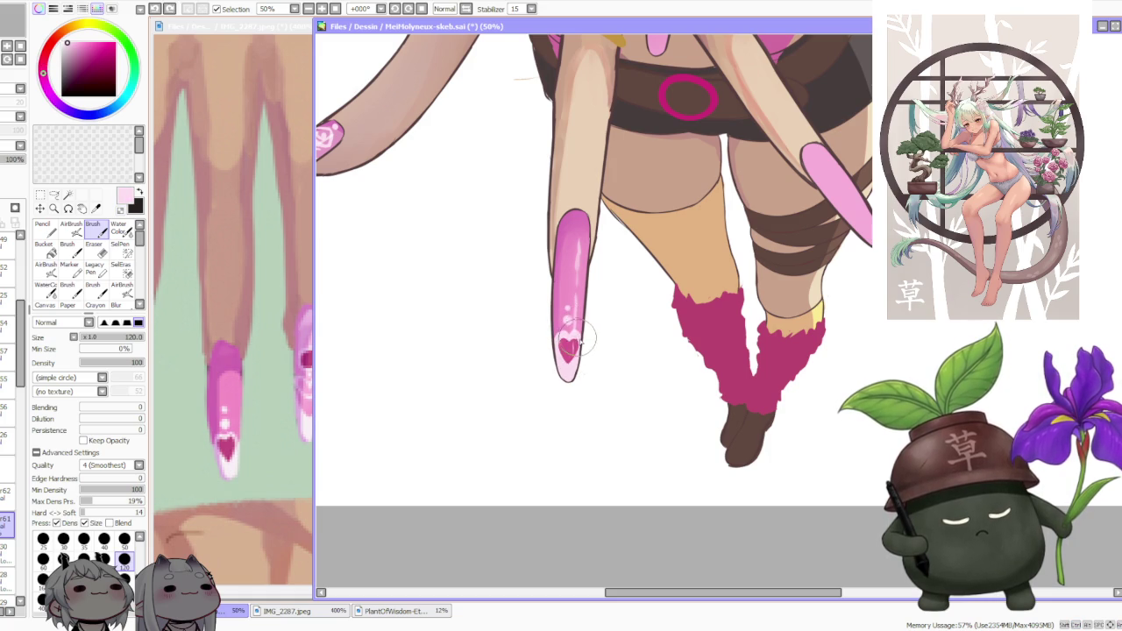
- Zoom around the nails and compare with the hand reference image before returning to the canvas
{"action": "scroll", "coordinate": [575, 326], "scroll_direction": "down", "scroll_amount": 2}
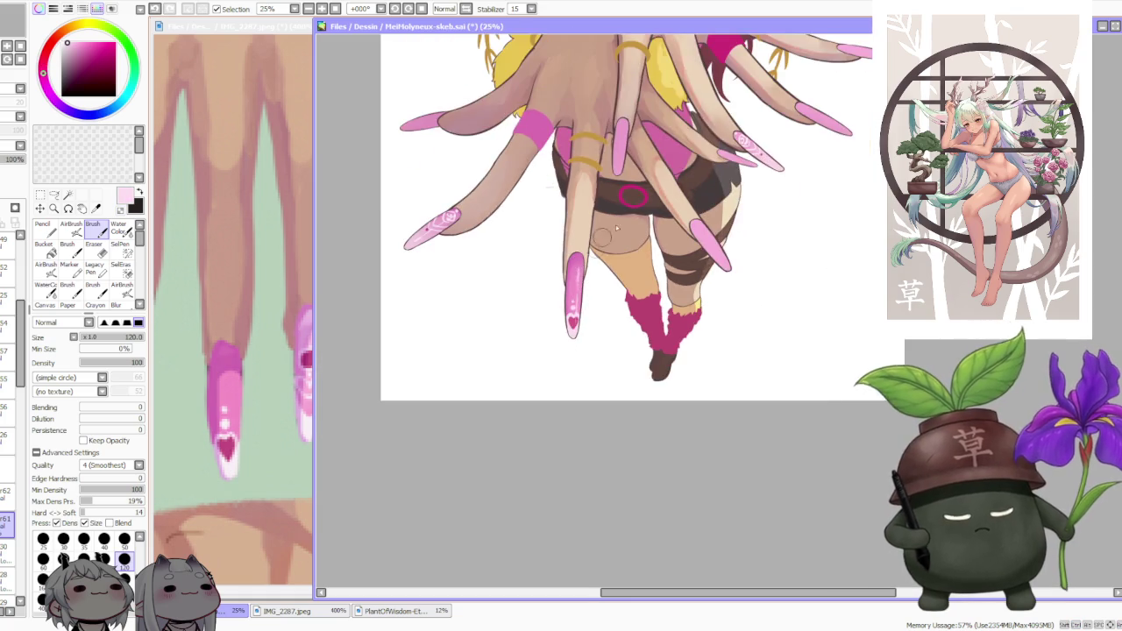
{"action": "scroll", "coordinate": [625, 221], "scroll_direction": "down", "scroll_amount": 2}
{"action": "scroll", "coordinate": [625, 221], "scroll_direction": "down", "scroll_amount": 1}
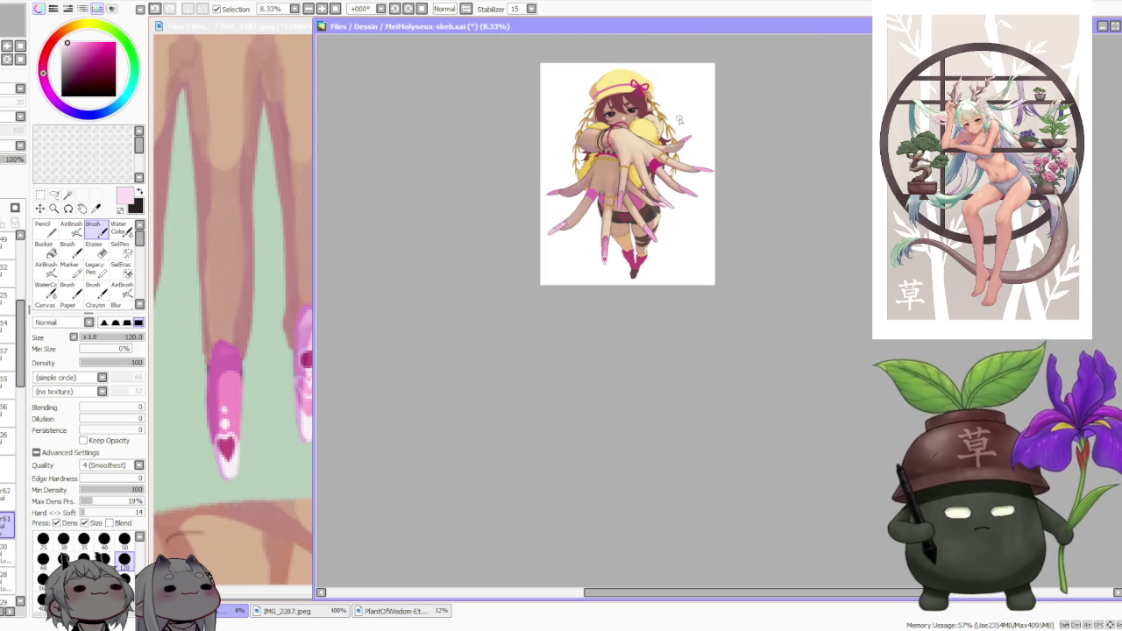
{"action": "scroll", "coordinate": [679, 120], "scroll_direction": "up", "scroll_amount": 1}
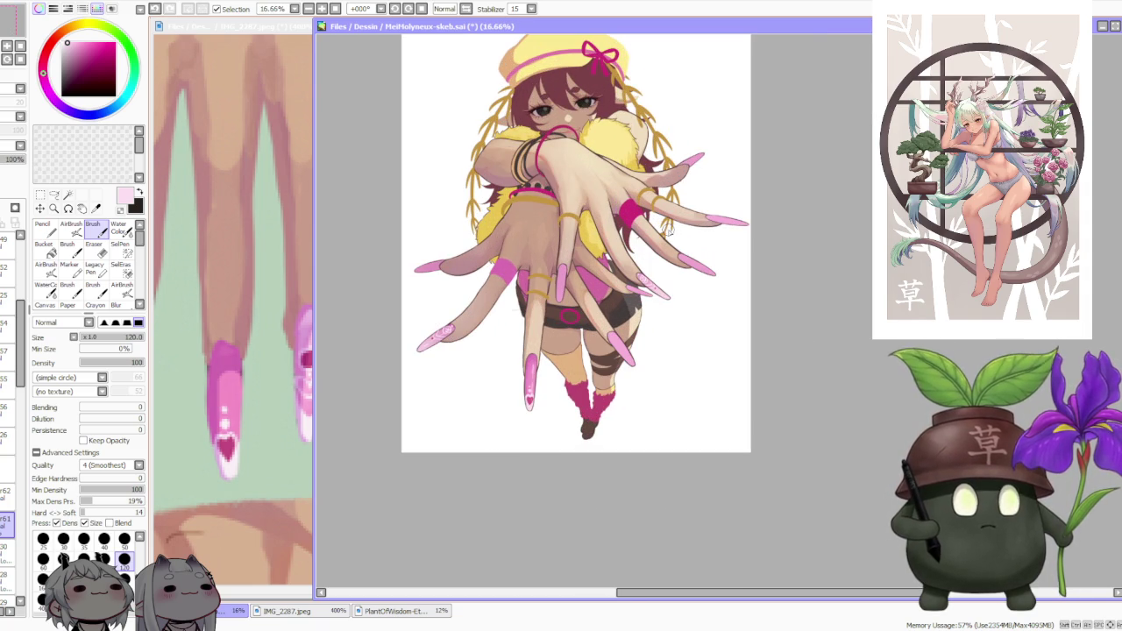
{"action": "scroll", "coordinate": [670, 229], "scroll_direction": "down", "scroll_amount": 1}
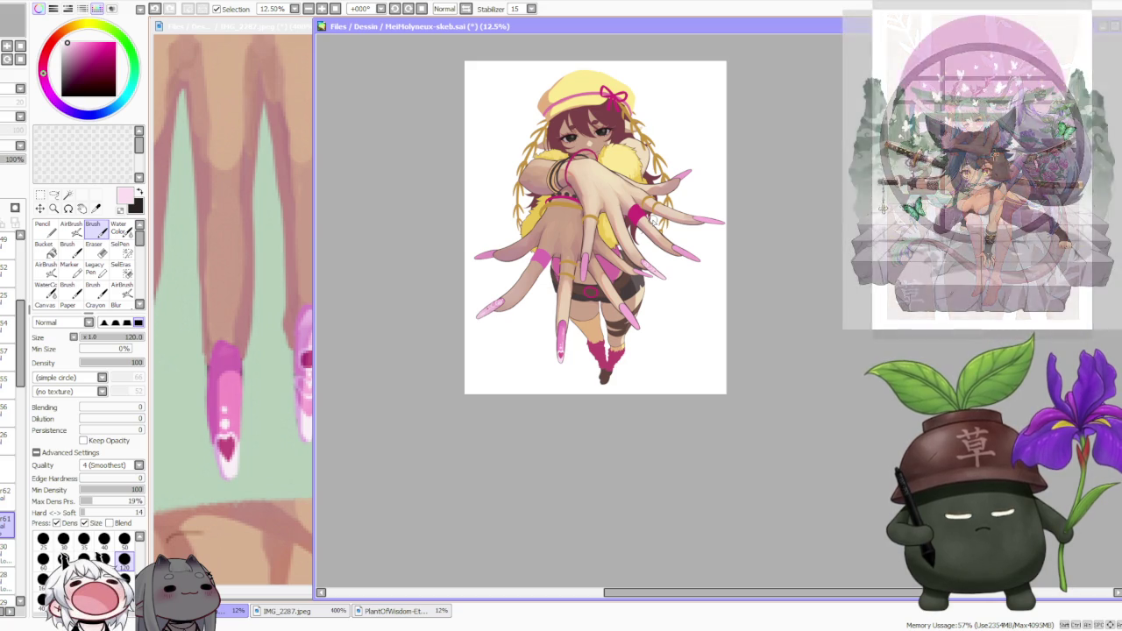
{"action": "scroll", "coordinate": [653, 221], "scroll_direction": "up", "scroll_amount": 1}
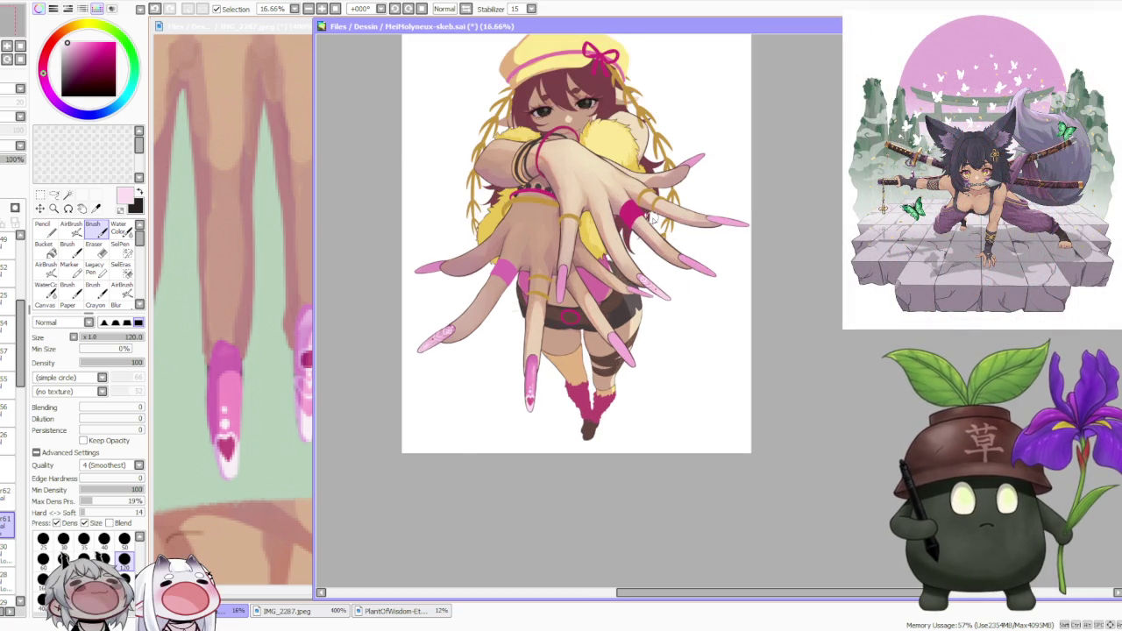
{"action": "scroll", "coordinate": [653, 221], "scroll_direction": "up", "scroll_amount": 1}
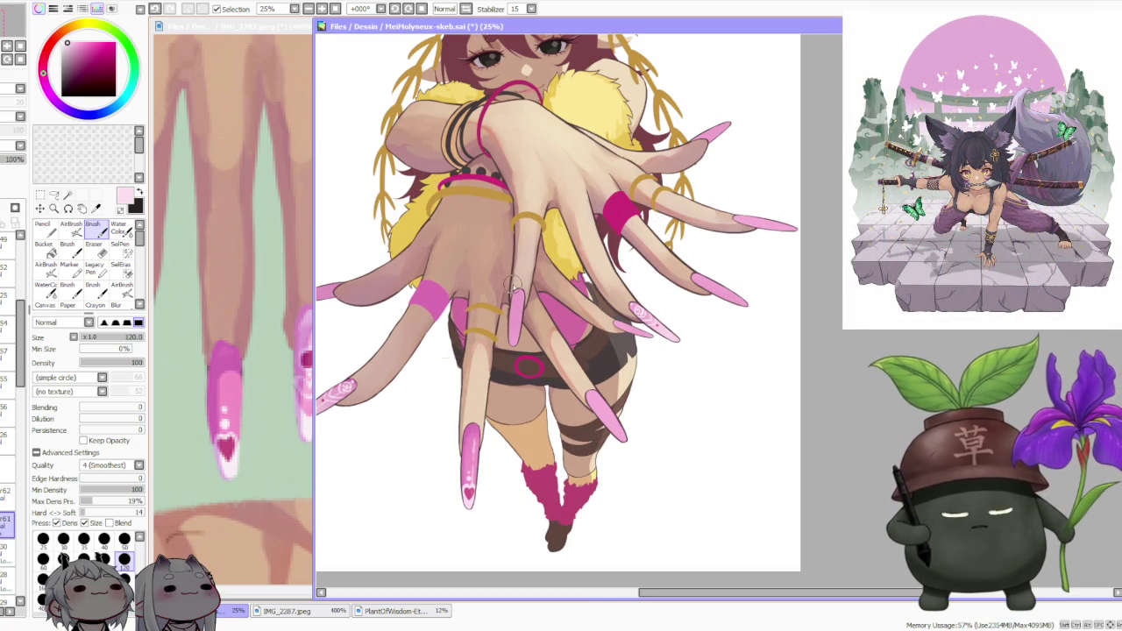
{"action": "left_click", "coordinate": [228, 408]}
{"action": "scroll", "coordinate": [236, 280], "scroll_direction": "down", "scroll_amount": 2}
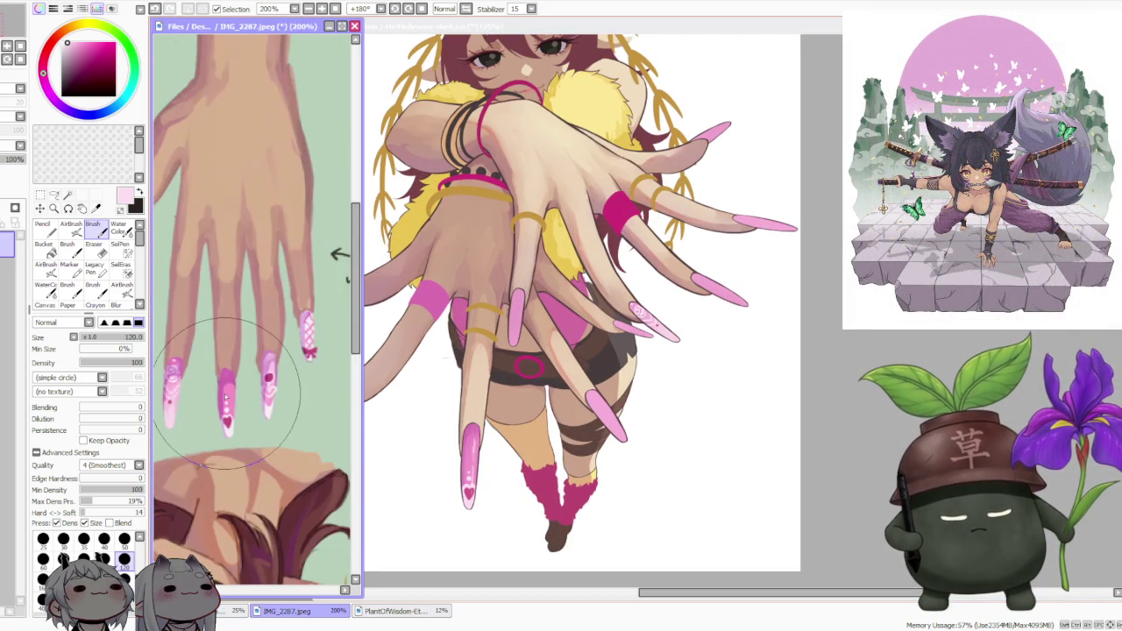
{"action": "scroll", "coordinate": [241, 376], "scroll_direction": "down", "scroll_amount": 1}
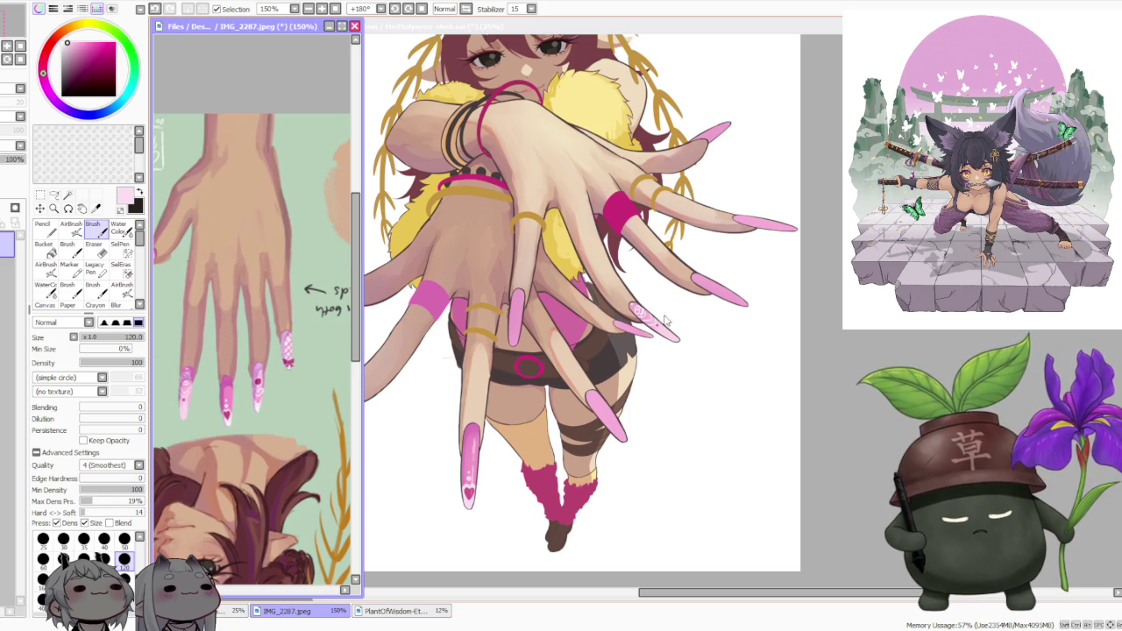
{"action": "left_click", "coordinate": [890, 346]}
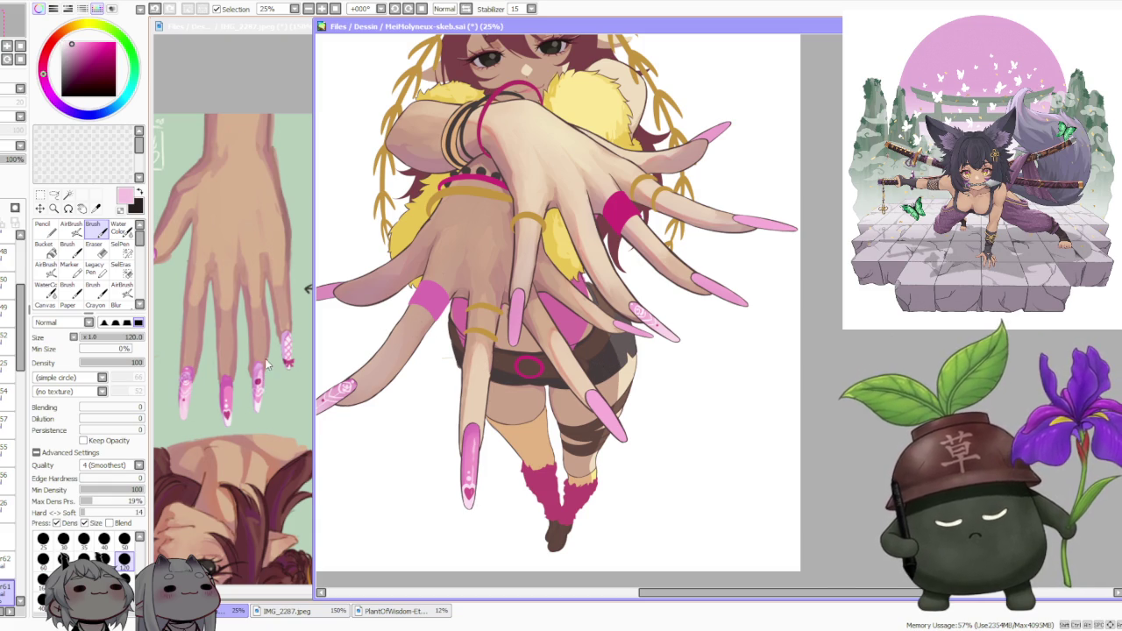
{"action": "scroll", "coordinate": [7, 512], "scroll_direction": "down", "scroll_amount": 3}
{"action": "left_click", "coordinate": [7, 504]}
{"action": "left_click", "coordinate": [70, 226]}
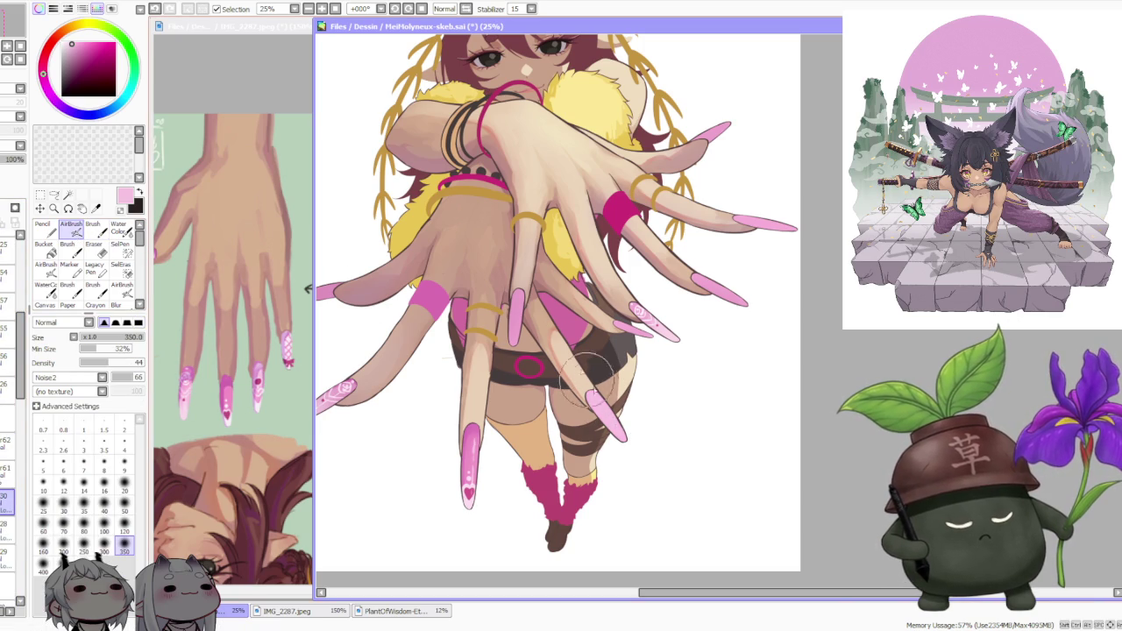
{"action": "scroll", "coordinate": [574, 261], "scroll_direction": "down", "scroll_amount": 1}
{"action": "scroll", "coordinate": [574, 260], "scroll_direction": "down", "scroll_amount": 1}
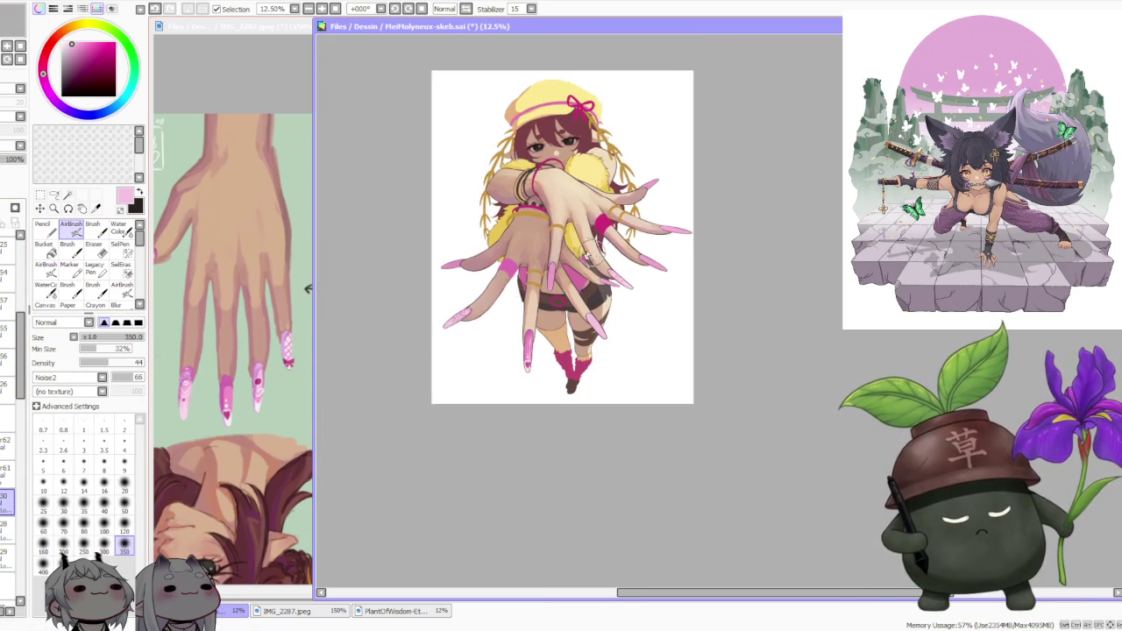
{"action": "scroll", "coordinate": [575, 260], "scroll_direction": "up", "scroll_amount": 1}
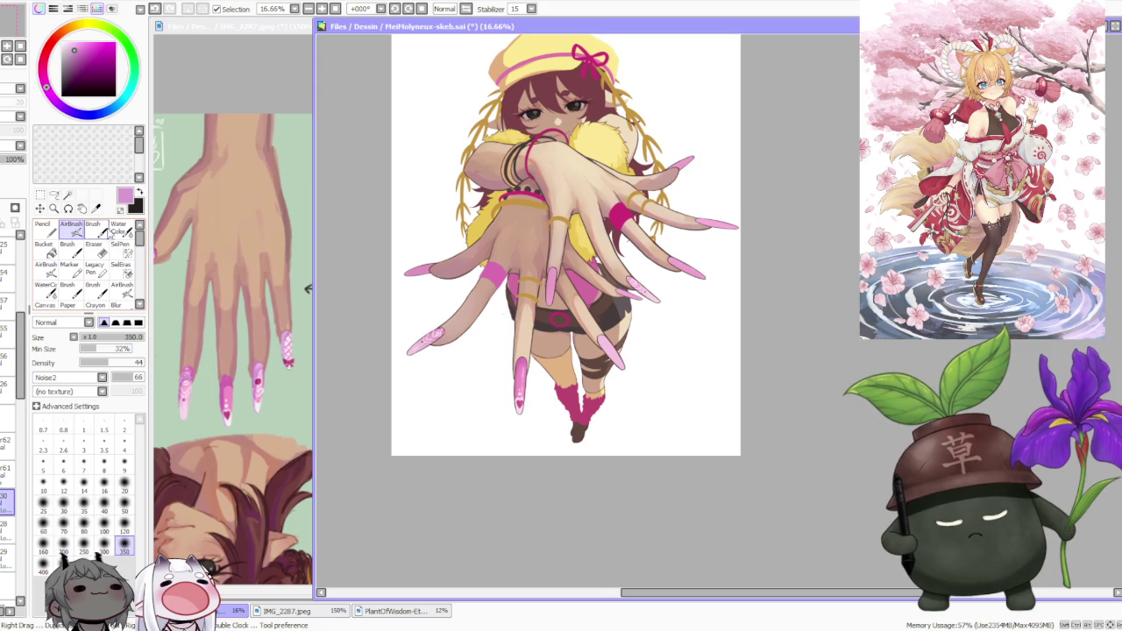
{"action": "left_click", "coordinate": [92, 226]}
{"action": "scroll", "coordinate": [602, 354], "scroll_direction": "up", "scroll_amount": 1}
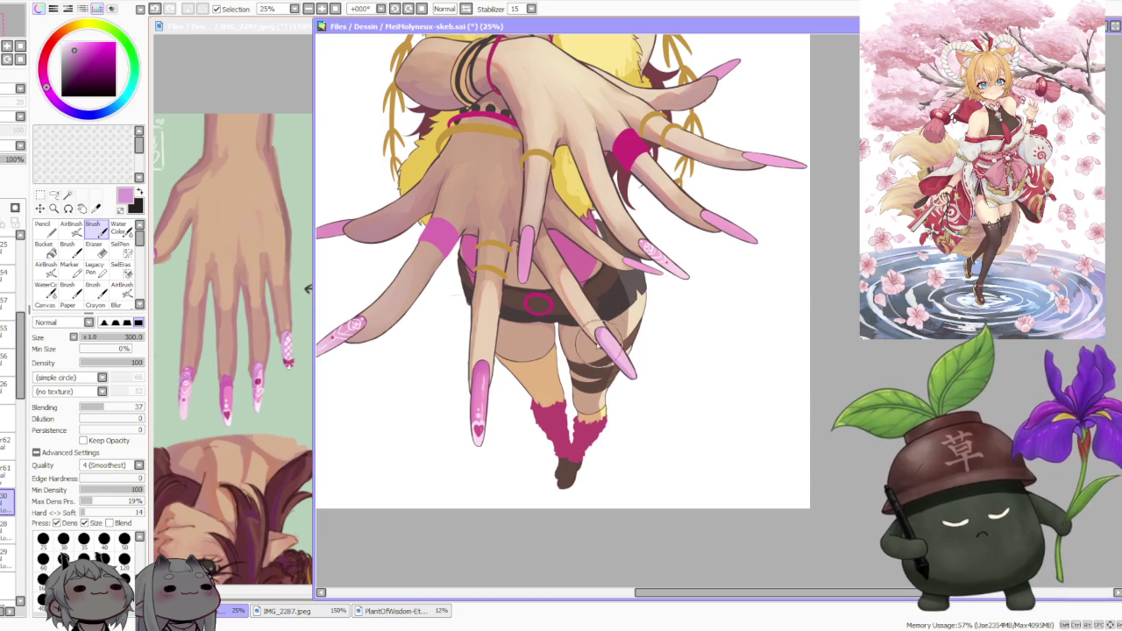
{"action": "key", "text": "c"}
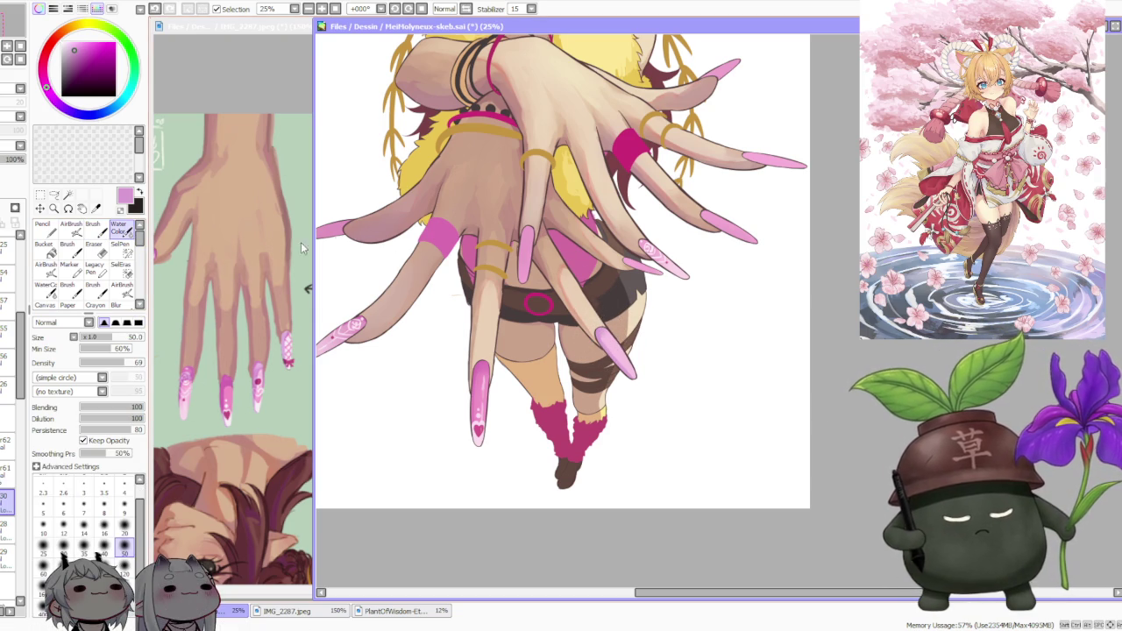
{"action": "key", "text": "v"}
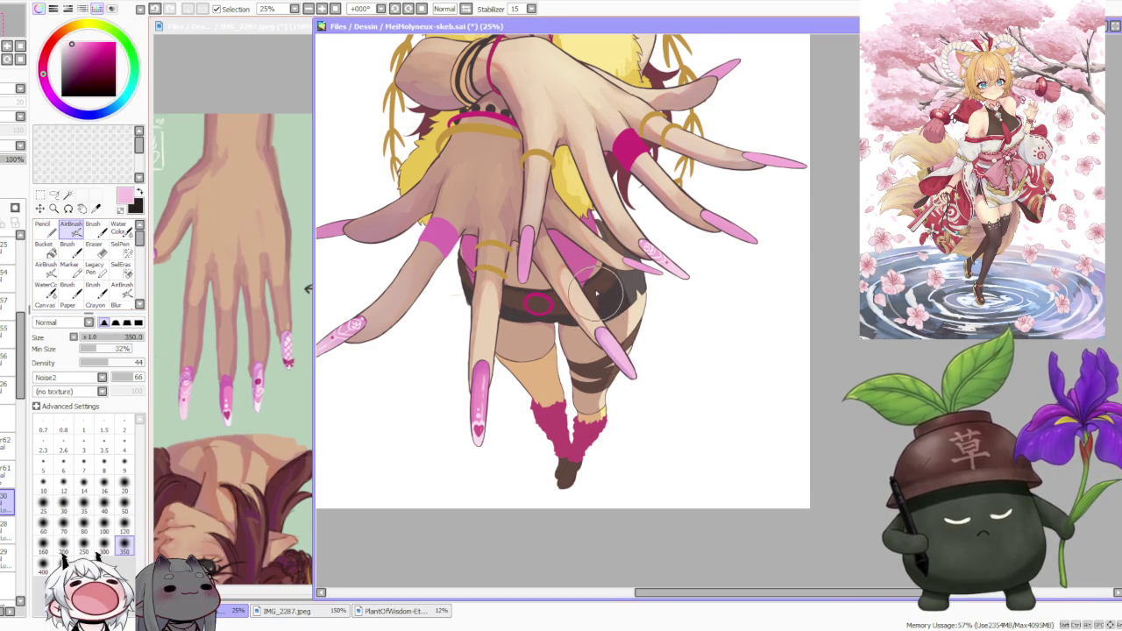
{"action": "scroll", "coordinate": [604, 298], "scroll_direction": "down", "scroll_amount": 1}
{"action": "scroll", "coordinate": [621, 293], "scroll_direction": "up", "scroll_amount": 2}
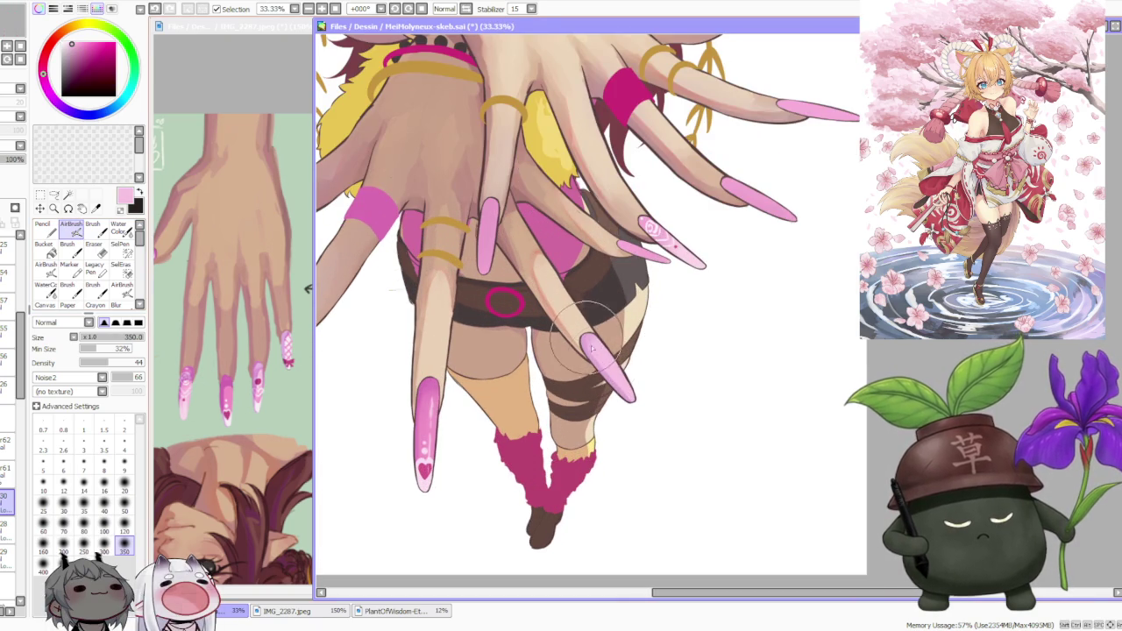
{"action": "scroll", "coordinate": [605, 331], "scroll_direction": "down", "scroll_amount": 1}
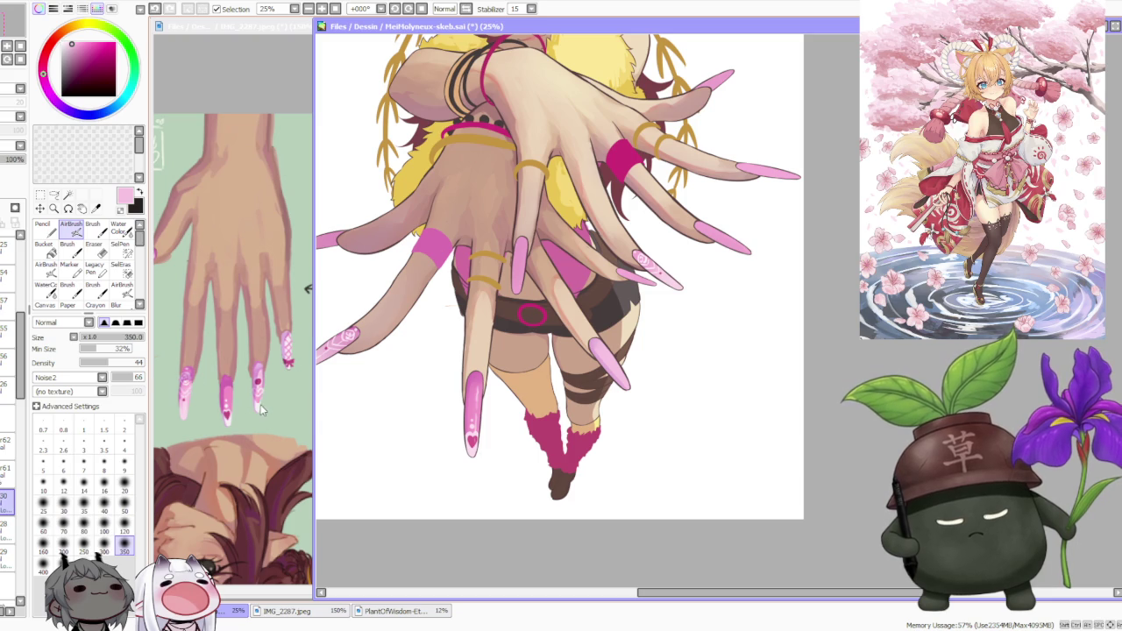
{"action": "scroll", "coordinate": [471, 454], "scroll_direction": "up", "scroll_amount": 1}
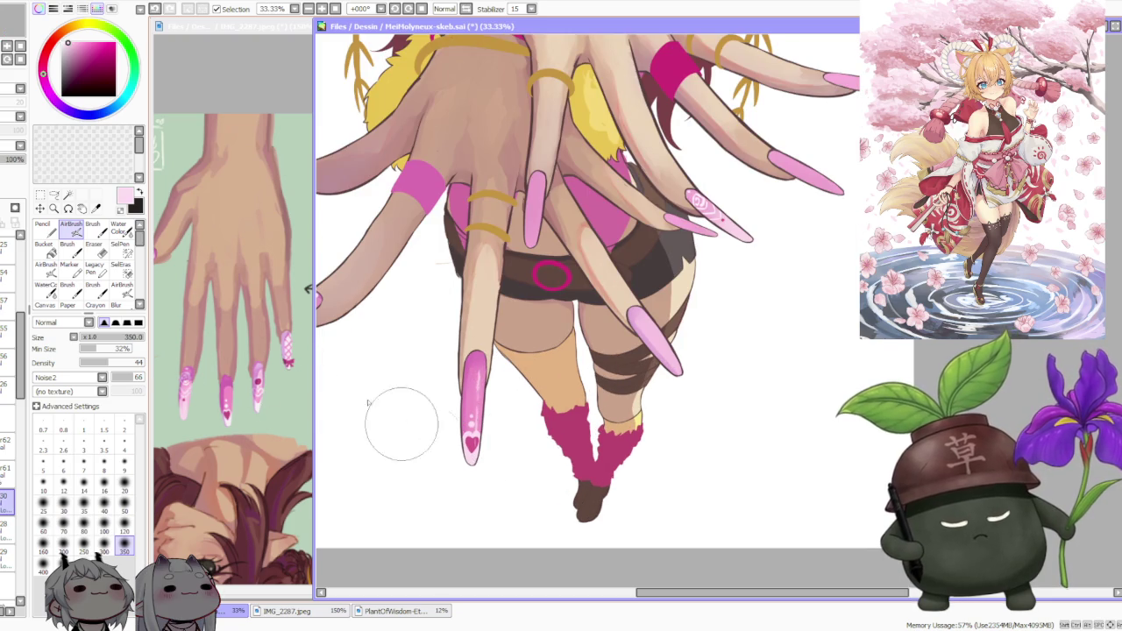
{"action": "key", "text": "b"}
{"action": "scroll", "coordinate": [622, 341], "scroll_direction": "up", "scroll_amount": 1}
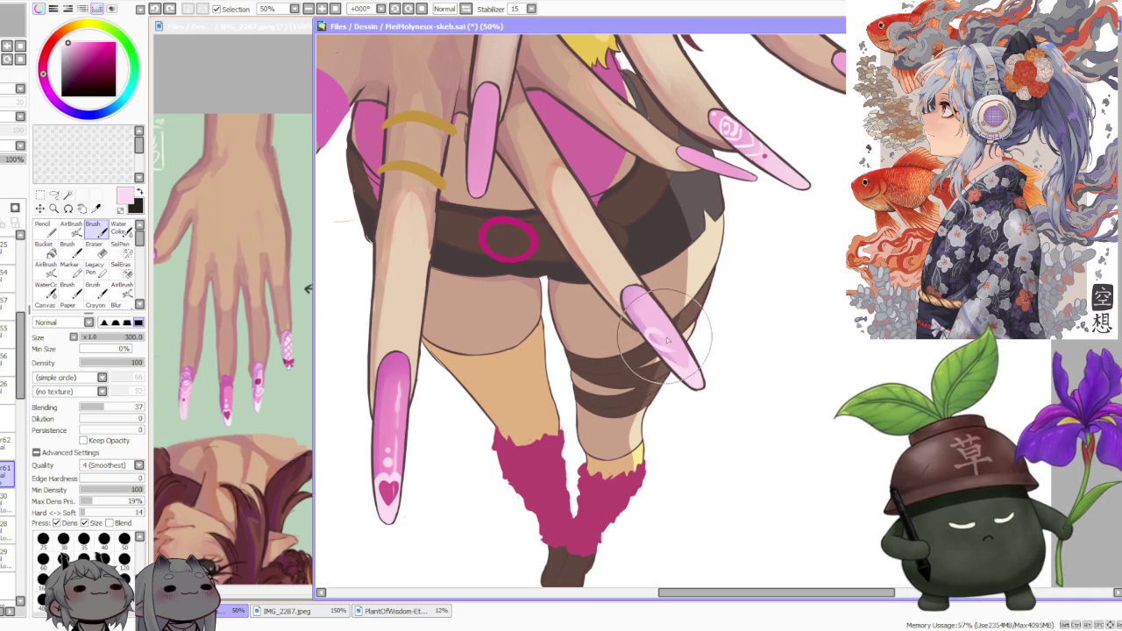
- Paint a pale pink heart outline on the thigh nail and bring the main illustration forward
{"action": "left_click_drag", "start_coordinate": [666, 335], "coordinate": [672, 325]}
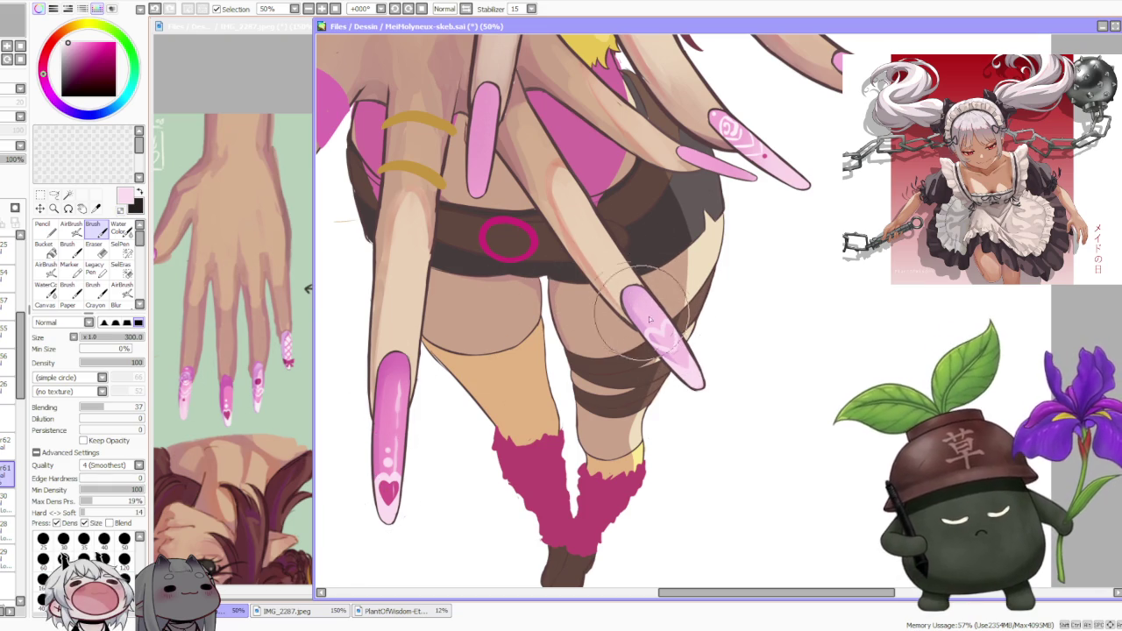
{"action": "scroll", "coordinate": [269, 391], "scroll_direction": "up", "scroll_amount": 4}
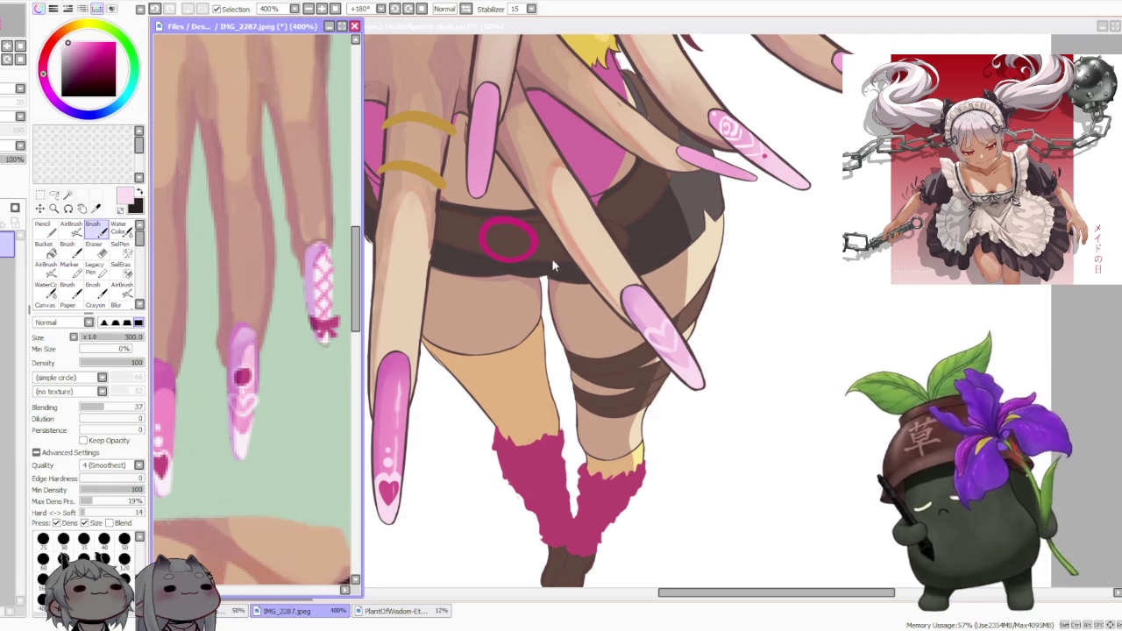
{"action": "left_click", "coordinate": [641, 308]}
{"action": "scroll", "coordinate": [650, 319], "scroll_direction": "up", "scroll_amount": 1}
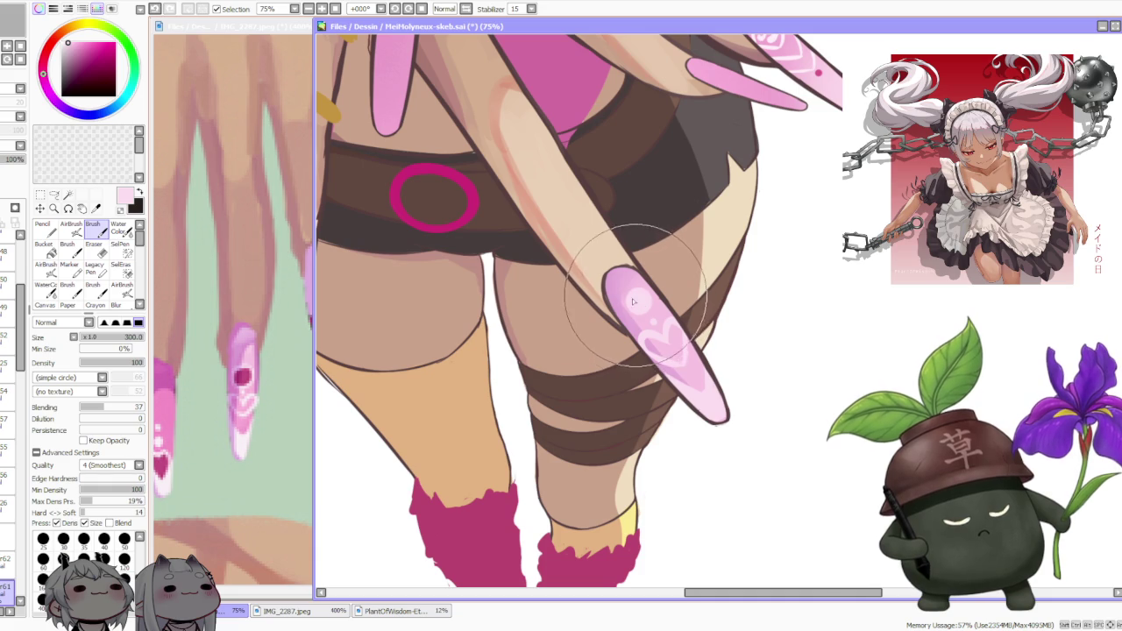
{"action": "scroll", "coordinate": [601, 251], "scroll_direction": "down", "scroll_amount": 3}
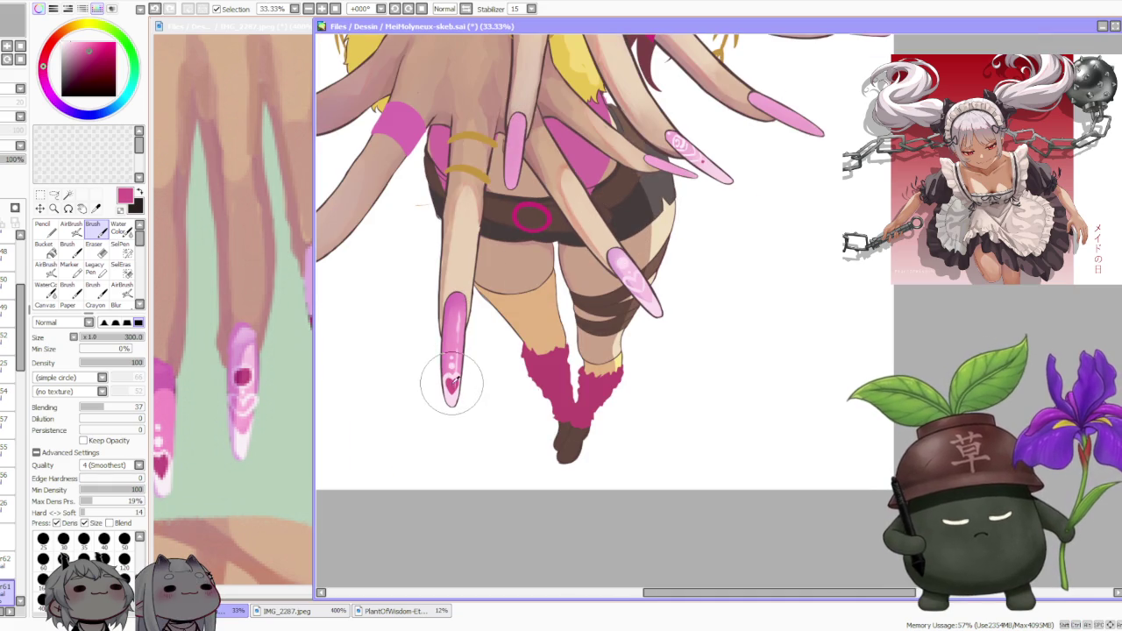
- Sample the magenta from the drawing and dab a small dot above the heart
{"action": "left_click", "coordinate": [451, 383], "text": "alt"}
{"action": "scroll", "coordinate": [410, 391], "scroll_direction": "down", "scroll_amount": 1}
{"action": "scroll", "coordinate": [566, 280], "scroll_direction": "up", "scroll_amount": 4}
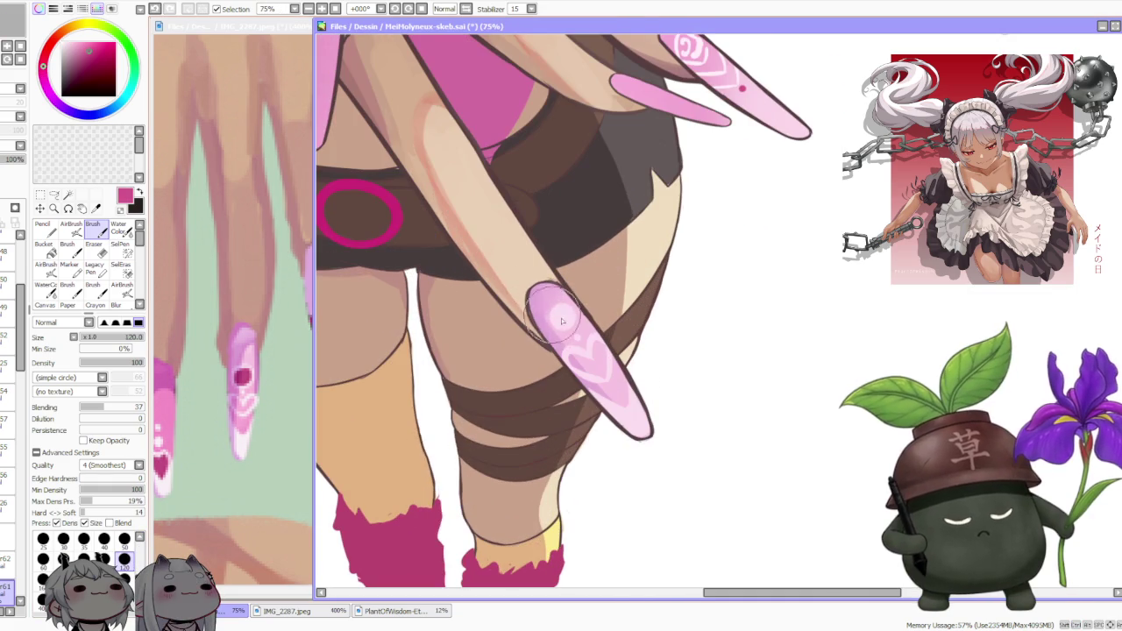
{"action": "left_click_drag", "start_coordinate": [561, 317], "coordinate": [561, 316]}
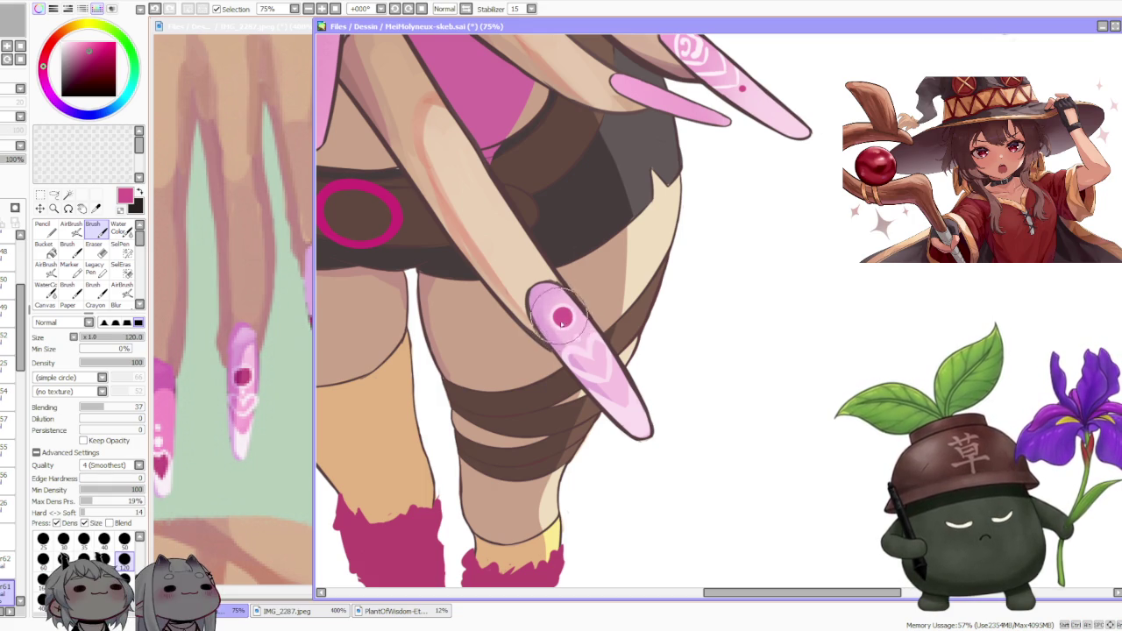
{"action": "scroll", "coordinate": [552, 267], "scroll_direction": "down", "scroll_amount": 3}
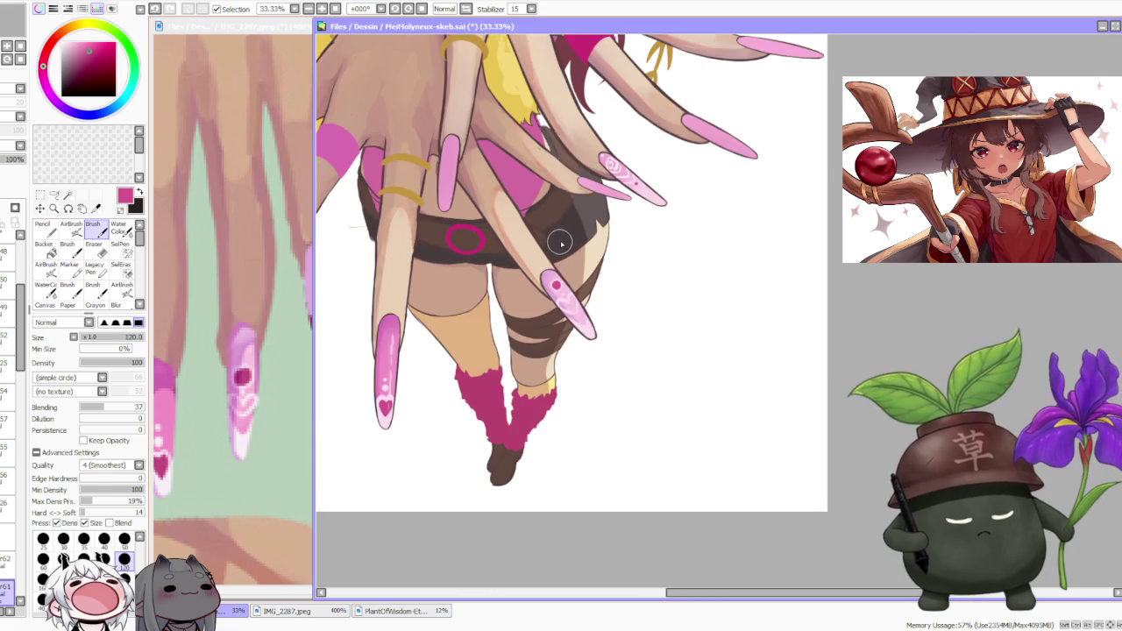
{"action": "scroll", "coordinate": [554, 246], "scroll_direction": "down", "scroll_amount": 1}
- Make the 67% opacity layer active and switch to the Water Color brush
{"action": "left_click", "coordinate": [9, 557]}
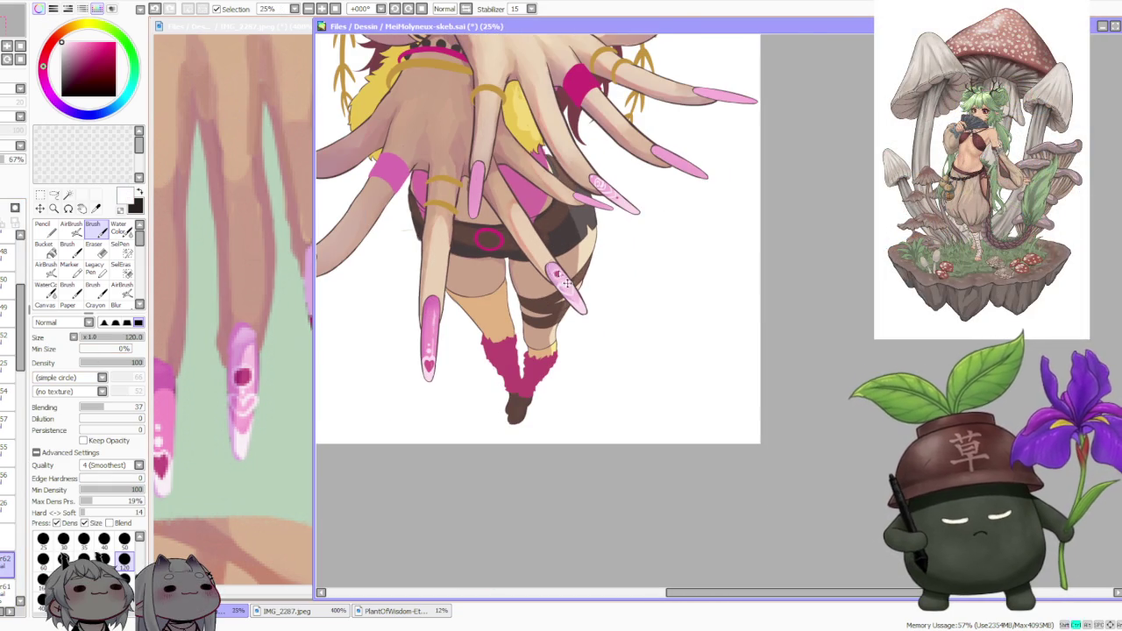
{"action": "scroll", "coordinate": [558, 274], "scroll_direction": "up", "scroll_amount": 1}
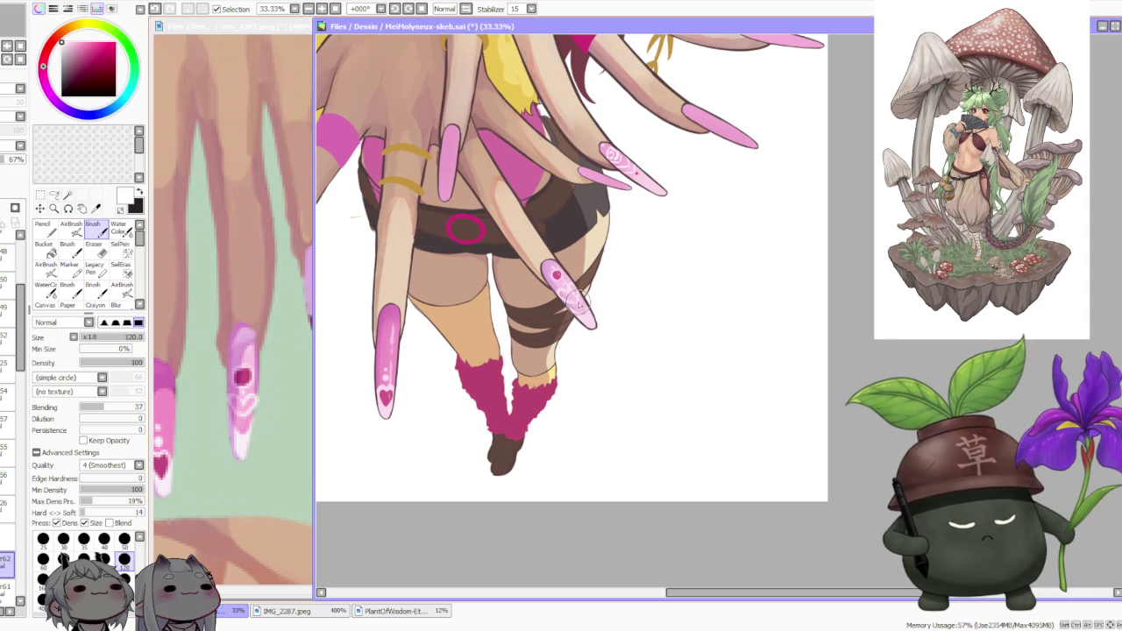
{"action": "left_click", "coordinate": [119, 229]}
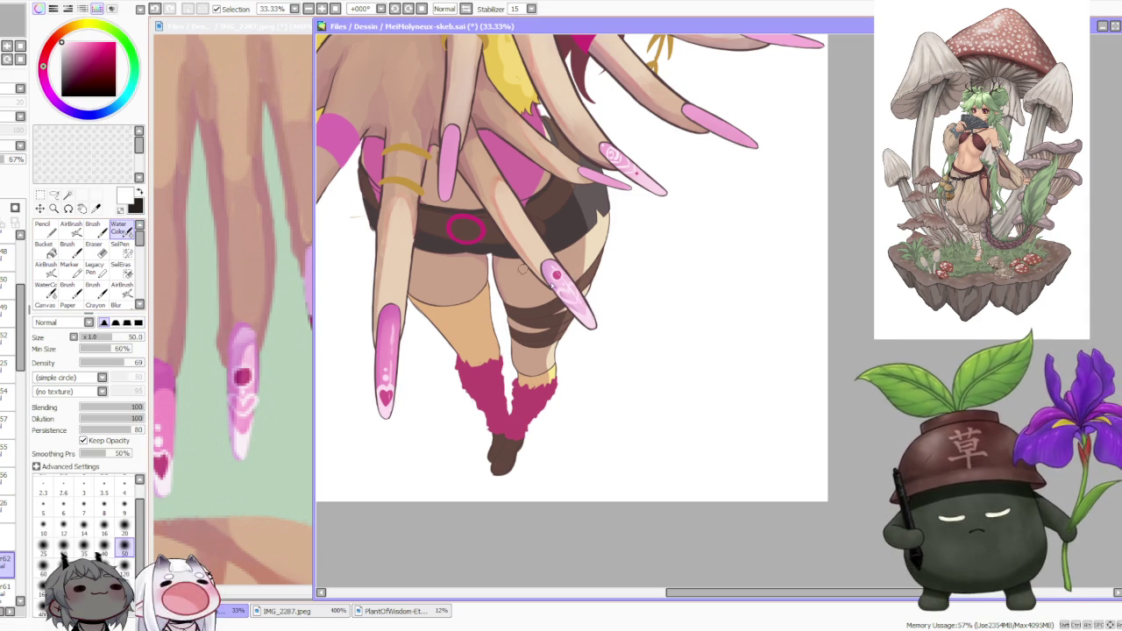
{"action": "scroll", "coordinate": [556, 274], "scroll_direction": "down", "scroll_amount": 3}
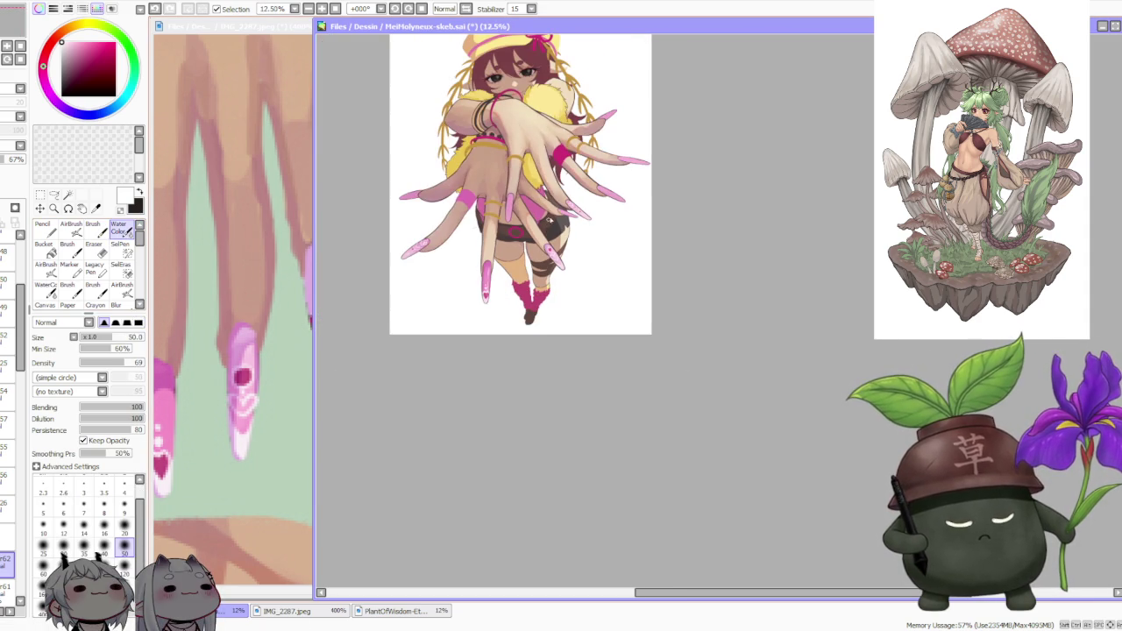
{"action": "scroll", "coordinate": [552, 190], "scroll_direction": "down", "scroll_amount": 1}
{"action": "scroll", "coordinate": [552, 190], "scroll_direction": "up", "scroll_amount": 1}
{"action": "scroll", "coordinate": [548, 187], "scroll_direction": "up", "scroll_amount": 1}
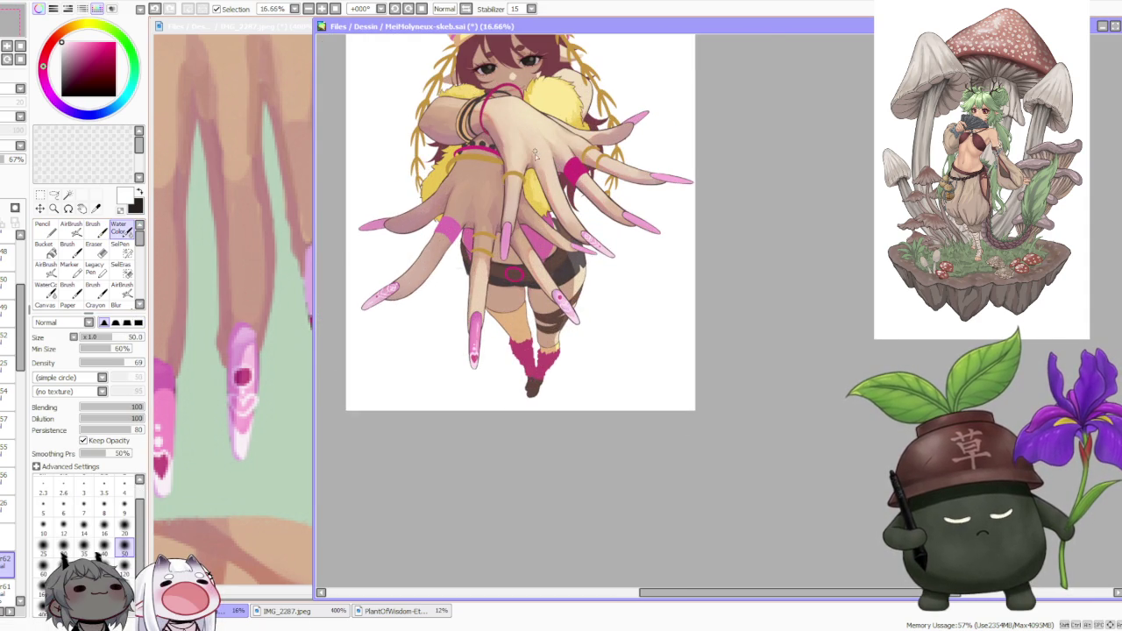
{"action": "scroll", "coordinate": [544, 185], "scroll_direction": "up", "scroll_amount": 1}
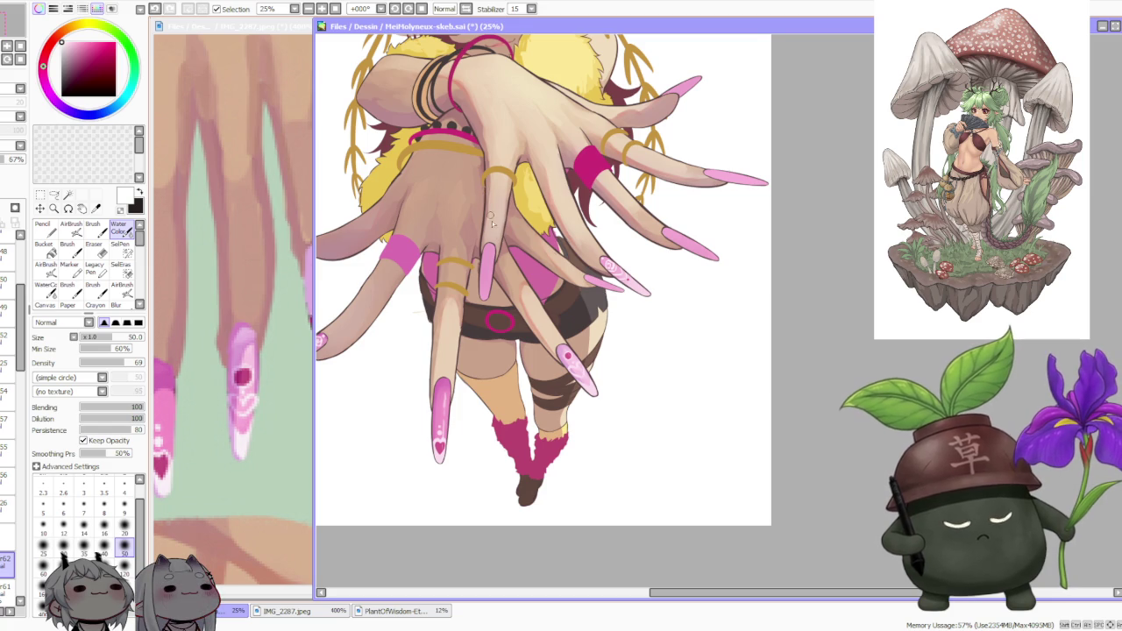
{"action": "scroll", "coordinate": [509, 253], "scroll_direction": "down", "scroll_amount": 1}
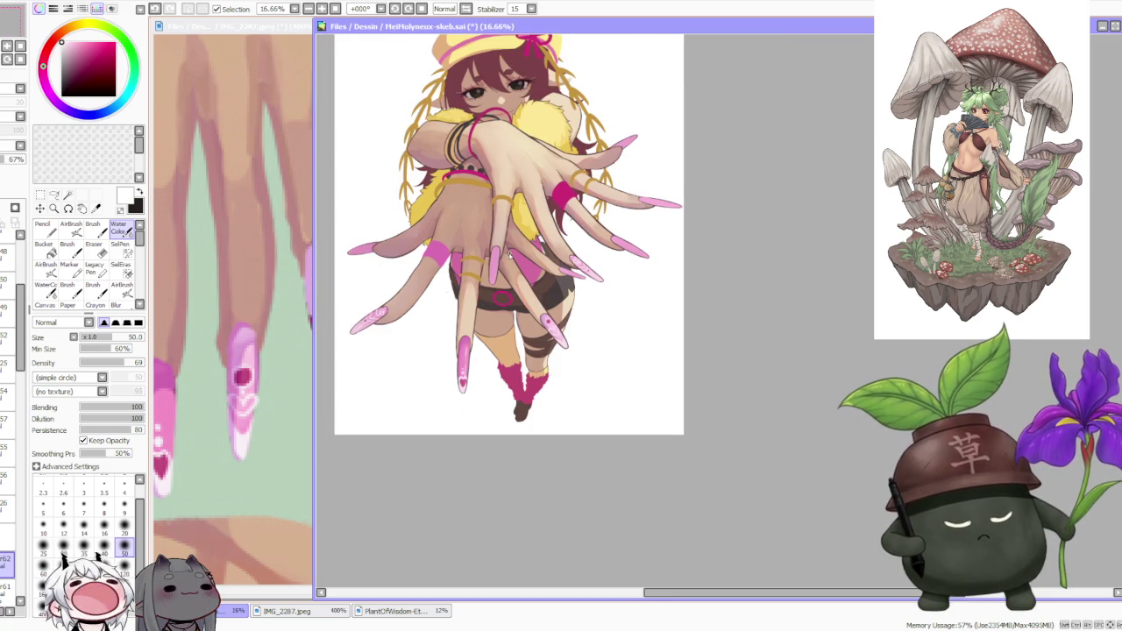
{"action": "scroll", "coordinate": [509, 255], "scroll_direction": "down", "scroll_amount": 1}
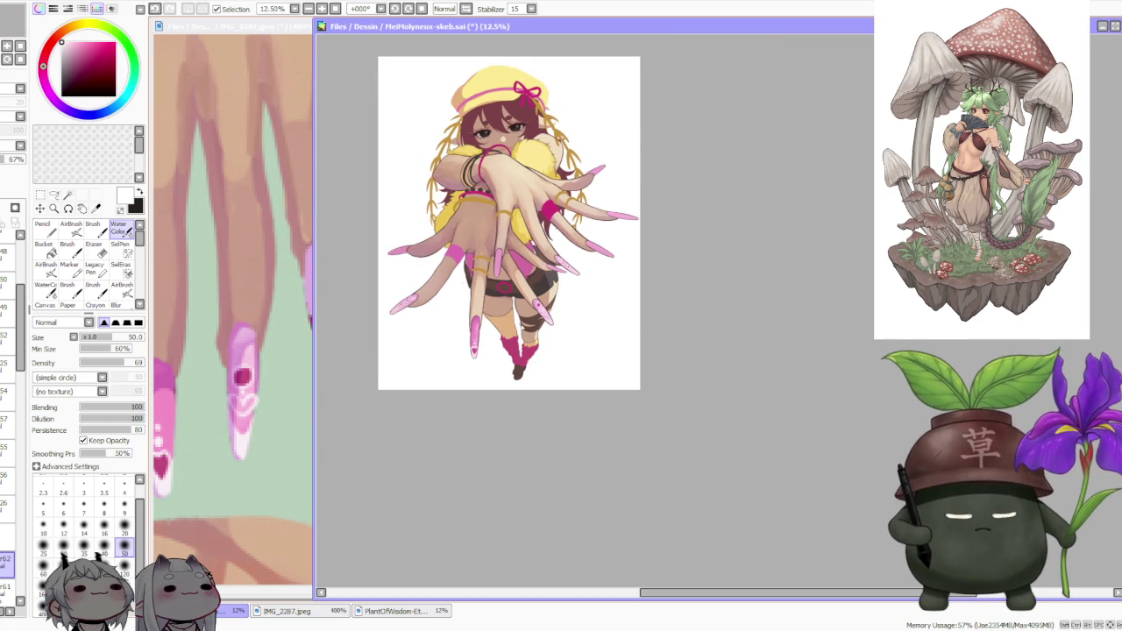
{"action": "scroll", "coordinate": [200, 382], "scroll_direction": "up", "scroll_amount": 2}
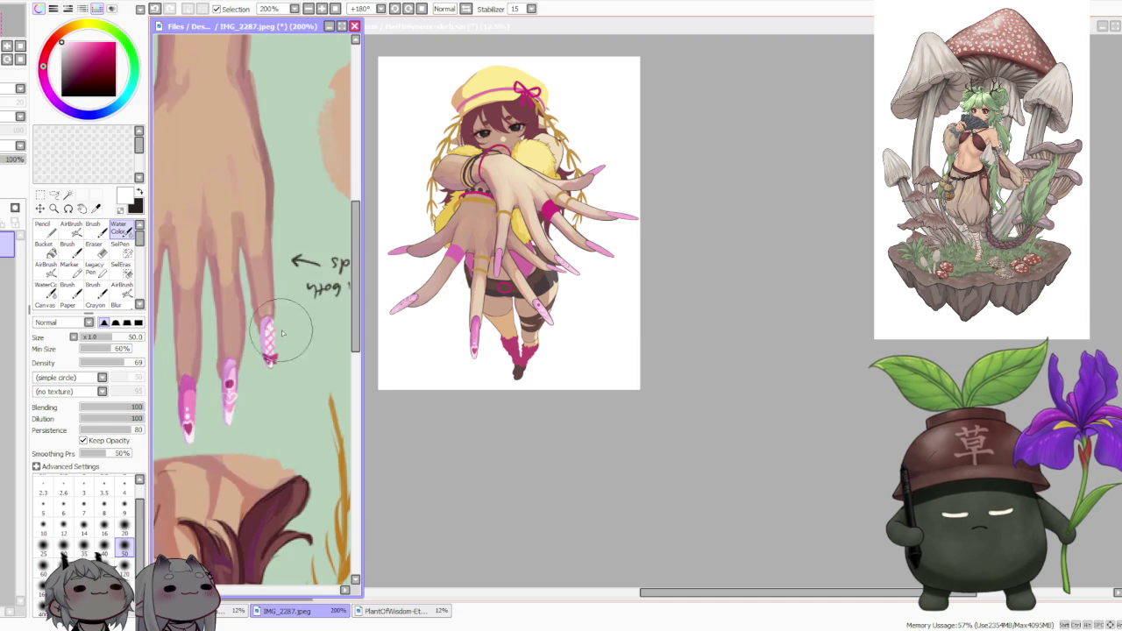
{"action": "scroll", "coordinate": [249, 367], "scroll_direction": "down", "scroll_amount": 2}
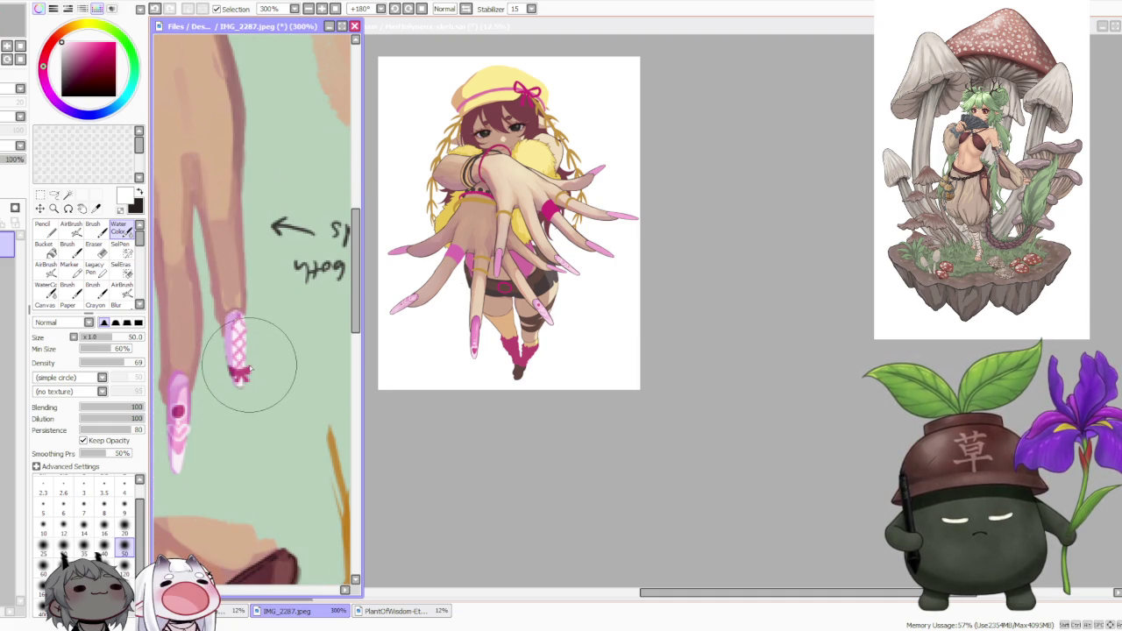
{"action": "scroll", "coordinate": [250, 370], "scroll_direction": "up", "scroll_amount": 1}
{"action": "scroll", "coordinate": [250, 370], "scroll_direction": "down", "scroll_amount": 3}
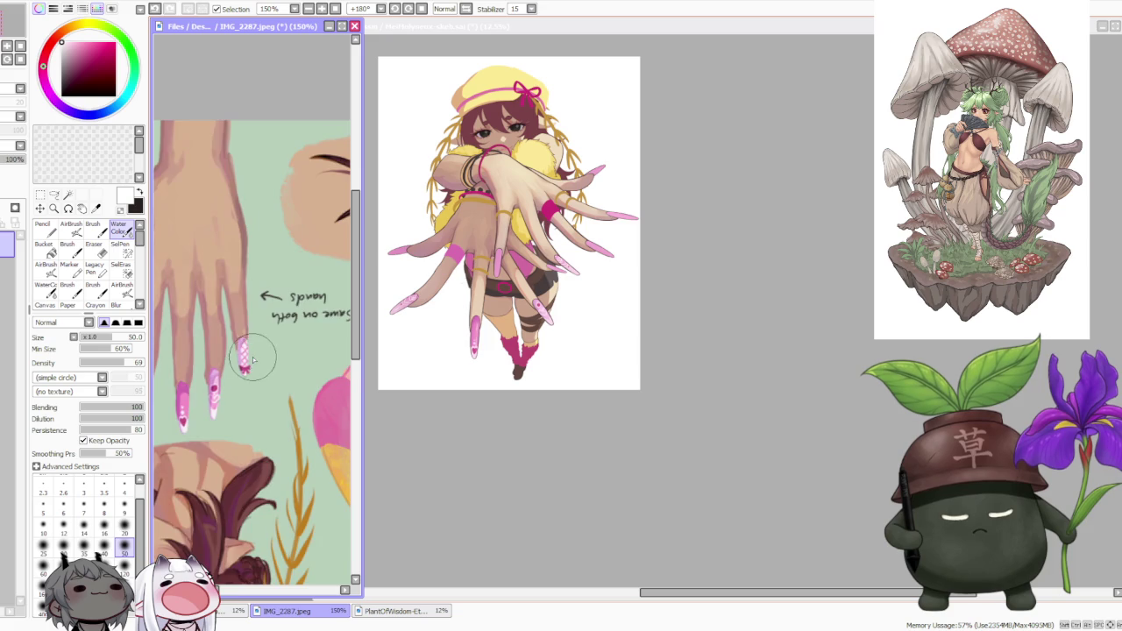
{"action": "scroll", "coordinate": [252, 366], "scroll_direction": "down", "scroll_amount": 3}
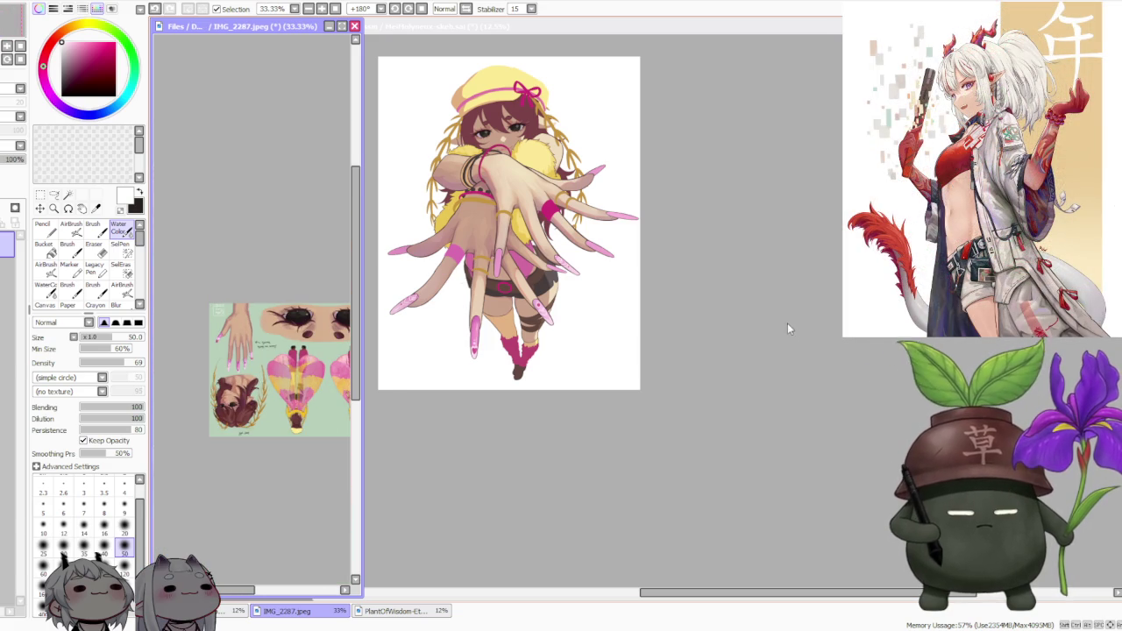
{"action": "left_click", "coordinate": [787, 322]}
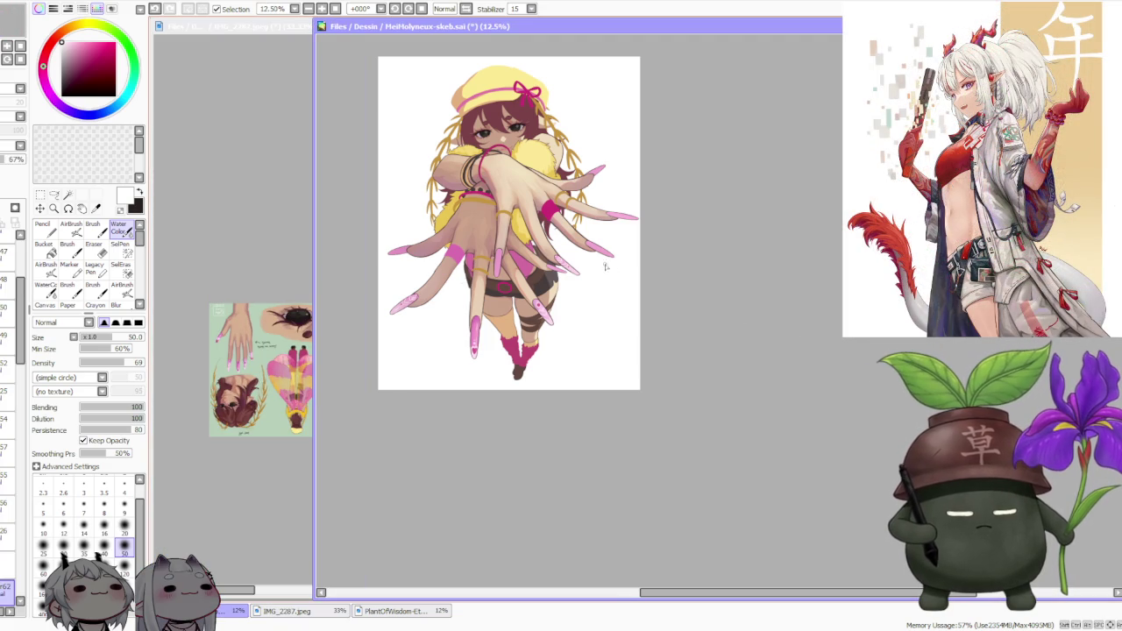
{"action": "scroll", "coordinate": [566, 254], "scroll_direction": "down", "scroll_amount": 1}
{"action": "scroll", "coordinate": [567, 254], "scroll_direction": "up", "scroll_amount": 1}
{"action": "left_click", "coordinate": [257, 268]}
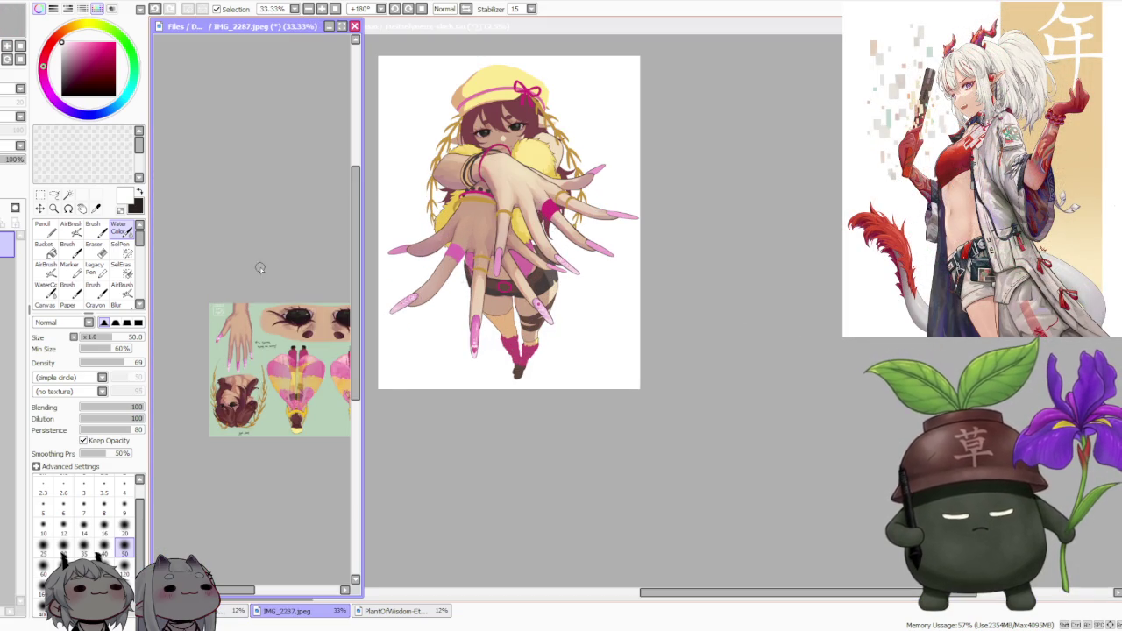
{"action": "scroll", "coordinate": [257, 268], "scroll_direction": "up", "scroll_amount": 1}
{"action": "scroll", "coordinate": [259, 358], "scroll_direction": "up", "scroll_amount": 2}
{"action": "scroll", "coordinate": [260, 358], "scroll_direction": "up", "scroll_amount": 1}
{"action": "scroll", "coordinate": [301, 298], "scroll_direction": "up", "scroll_amount": 1}
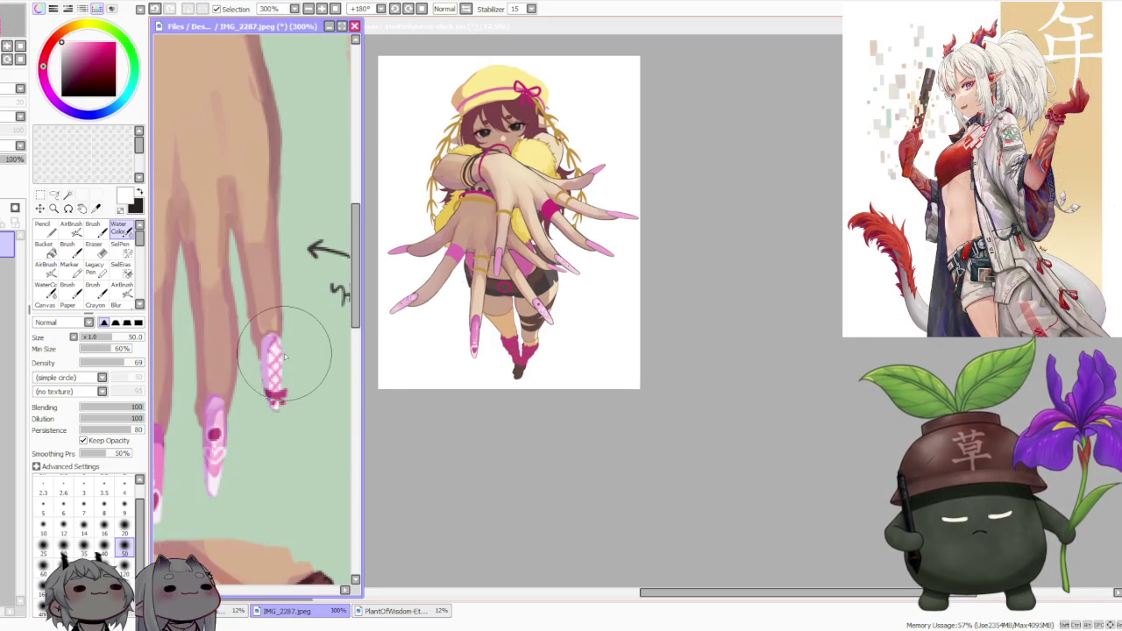
{"action": "left_click", "coordinate": [669, 304]}
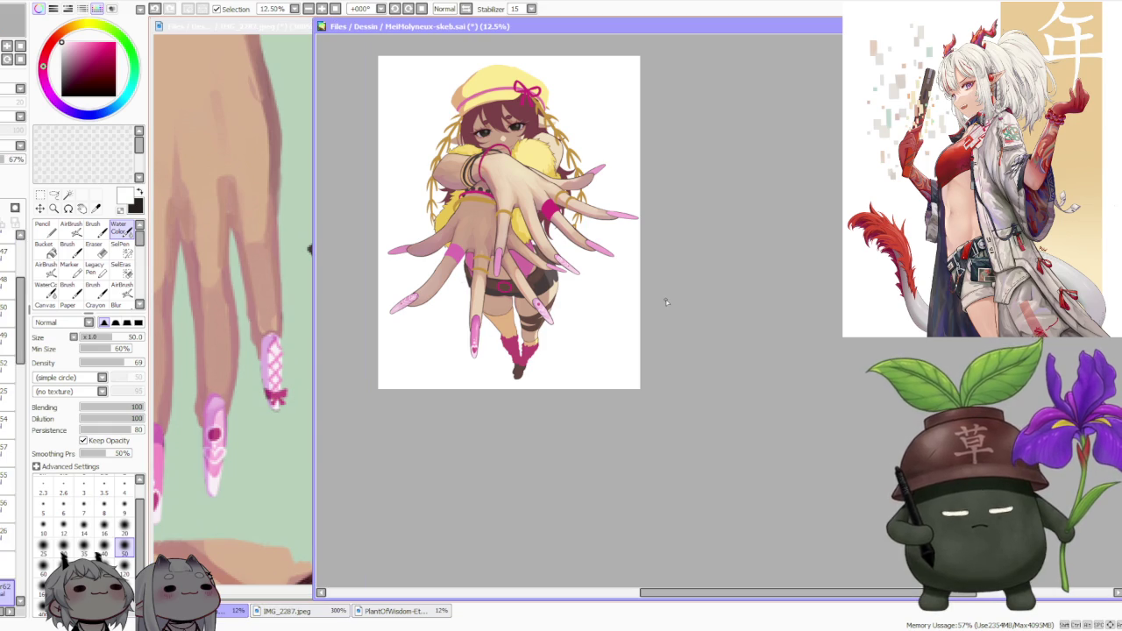
- Zoom around the canvas and sample the light pink of a nail
{"action": "scroll", "coordinate": [550, 323], "scroll_direction": "up", "scroll_amount": 2}
{"action": "scroll", "coordinate": [549, 323], "scroll_direction": "up", "scroll_amount": 2}
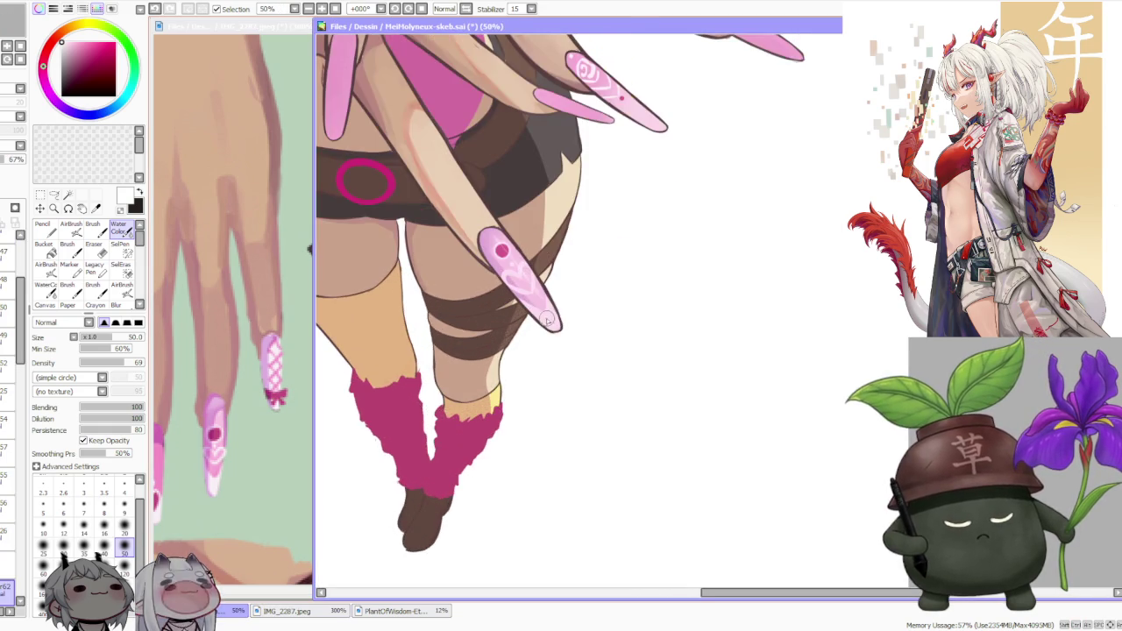
{"action": "scroll", "coordinate": [550, 322], "scroll_direction": "down", "scroll_amount": 2}
{"action": "scroll", "coordinate": [403, 368], "scroll_direction": "up", "scroll_amount": 2}
{"action": "scroll", "coordinate": [408, 373], "scroll_direction": "up", "scroll_amount": 1}
{"action": "left_click", "coordinate": [416, 372], "text": "alt"}
{"action": "scroll", "coordinate": [416, 373], "scroll_direction": "down", "scroll_amount": 1}
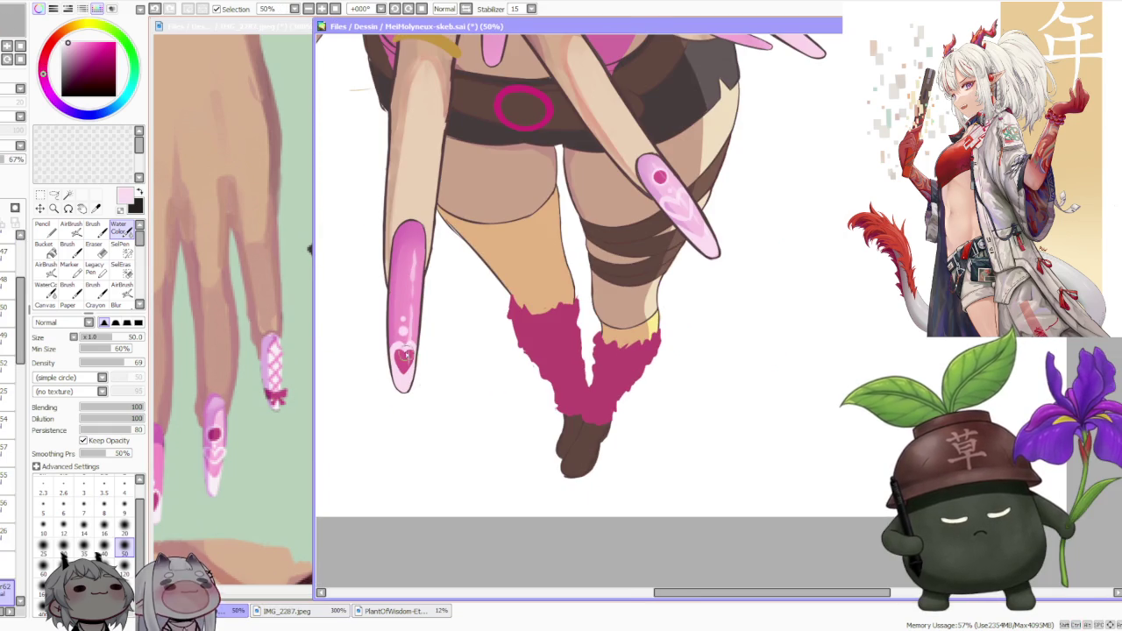
{"action": "scroll", "coordinate": [408, 337], "scroll_direction": "down", "scroll_amount": 2}
{"action": "scroll", "coordinate": [561, 184], "scroll_direction": "up", "scroll_amount": 1}
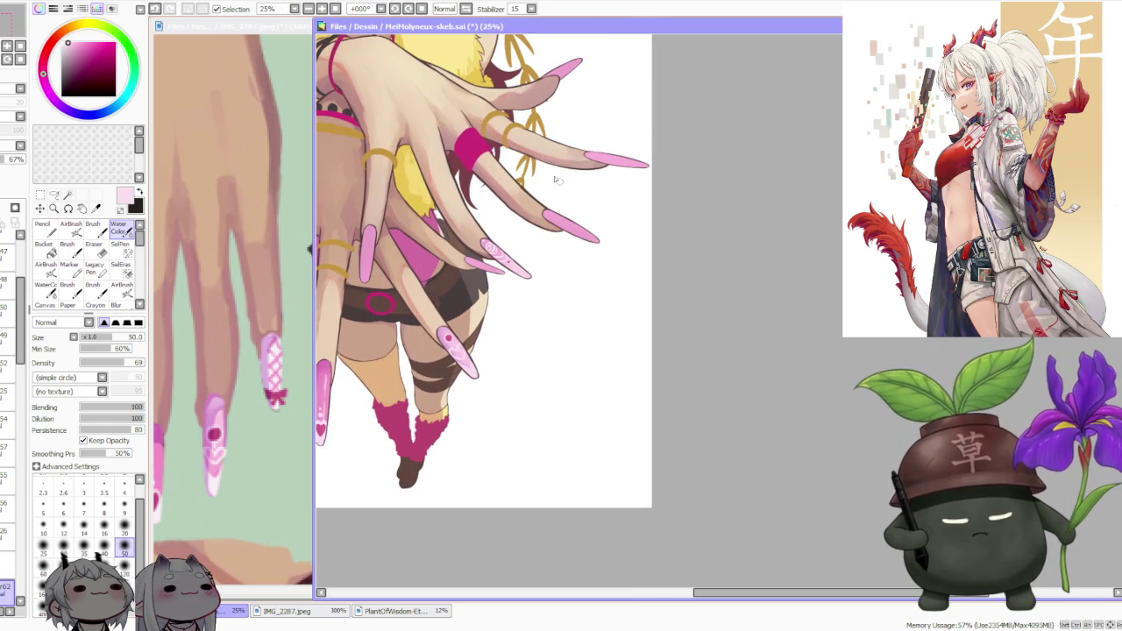
- Select a higher layer, switch to the Brush (B) and pick a saturated nail pink
{"action": "left_click", "coordinate": [7, 519]}
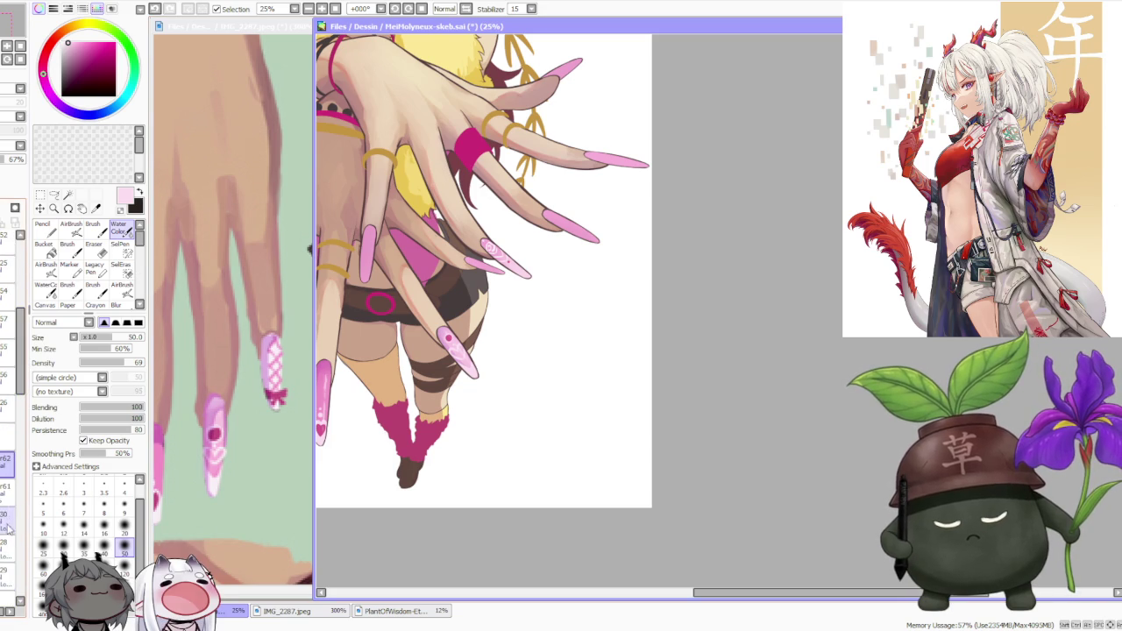
{"action": "key", "text": "b"}
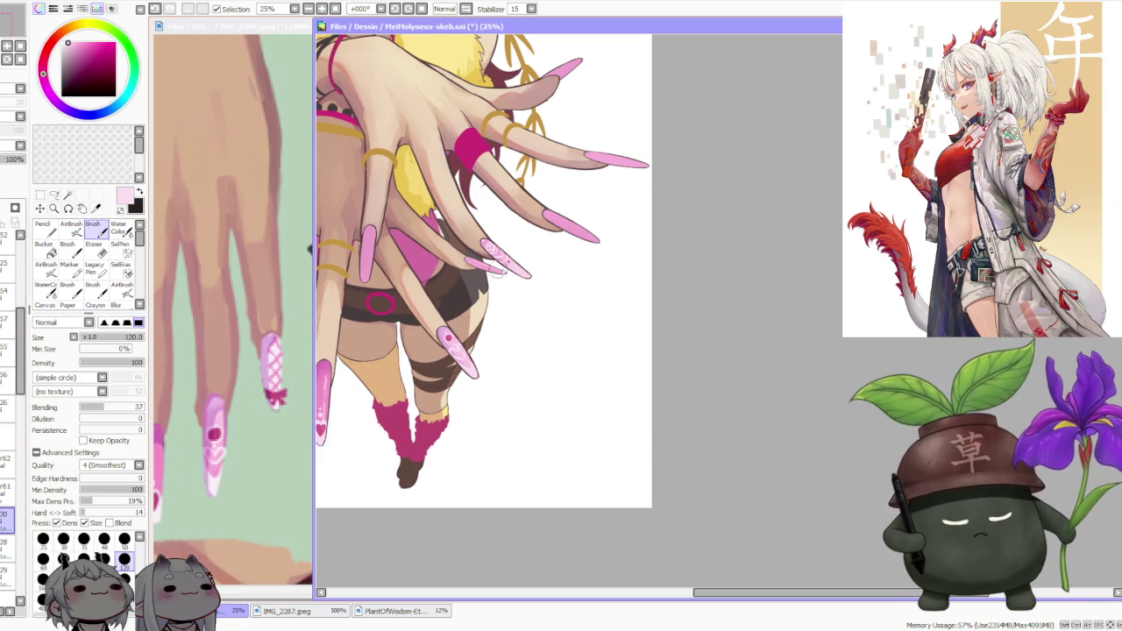
{"action": "scroll", "coordinate": [470, 254], "scroll_direction": "down", "scroll_amount": 3}
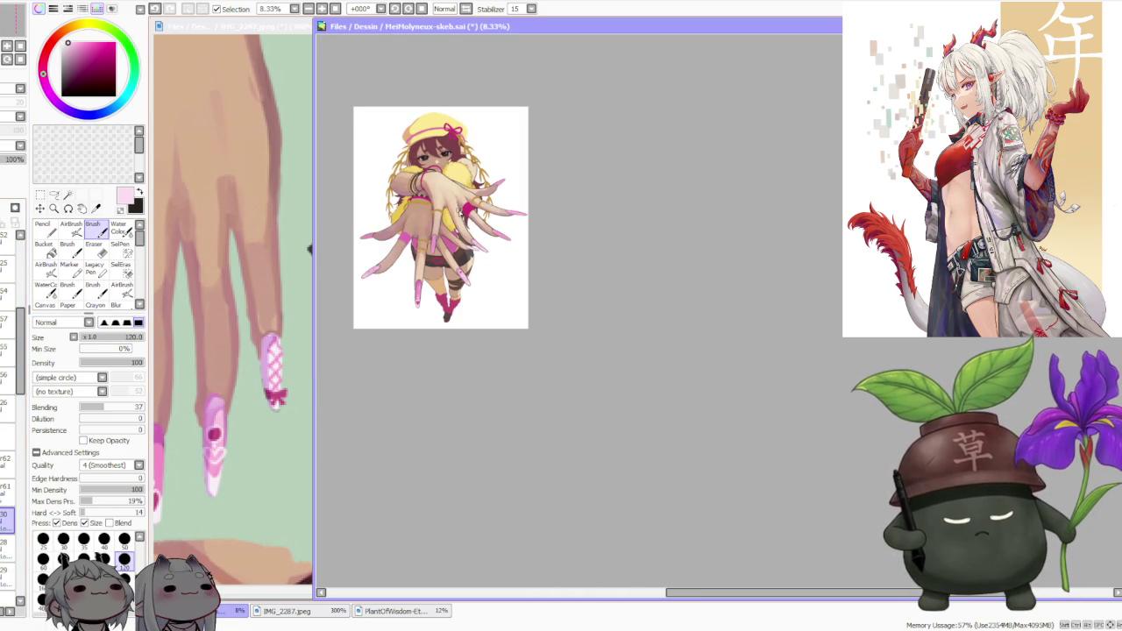
{"action": "scroll", "coordinate": [460, 216], "scroll_direction": "up", "scroll_amount": 3}
{"action": "scroll", "coordinate": [458, 233], "scroll_direction": "down", "scroll_amount": 2}
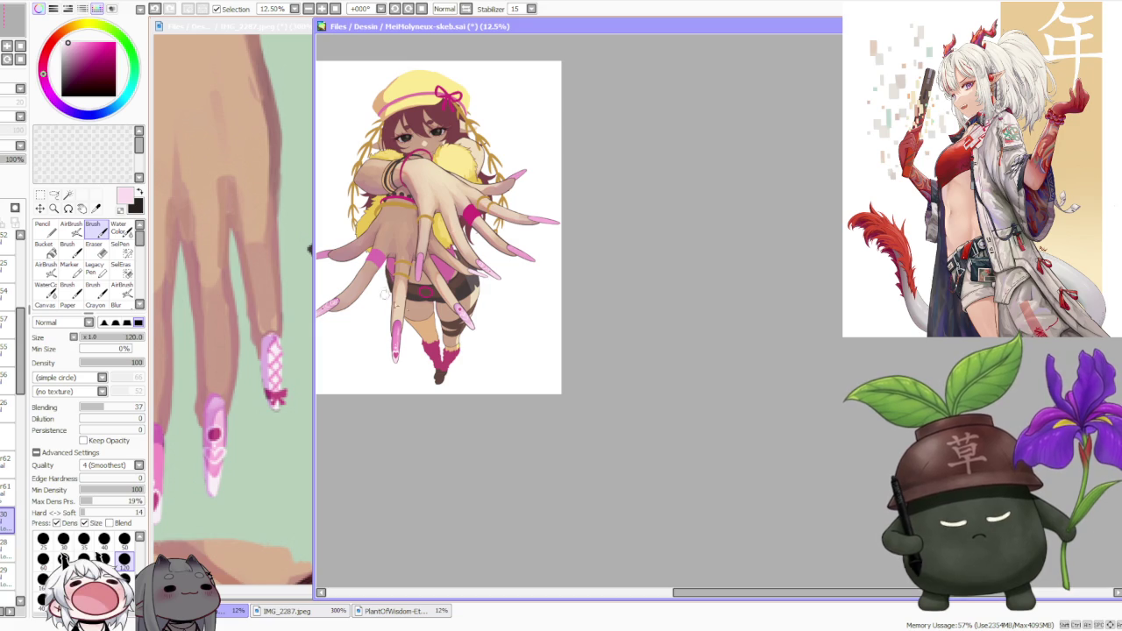
{"action": "left_click", "coordinate": [279, 354], "text": "alt"}
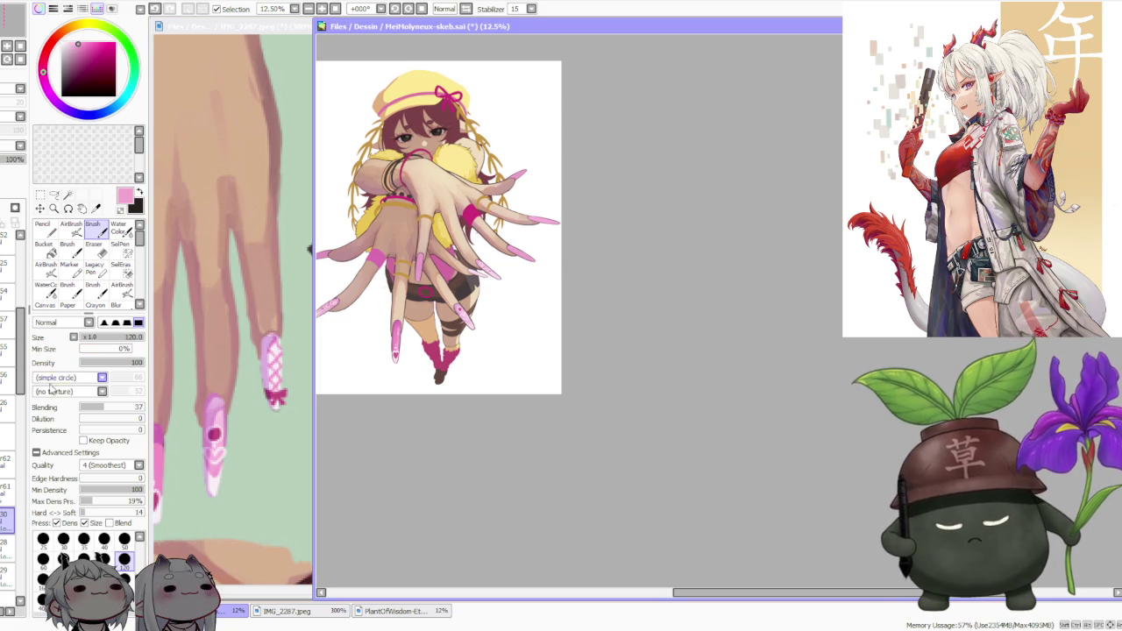
{"action": "scroll", "coordinate": [504, 238], "scroll_direction": "up", "scroll_amount": 3}
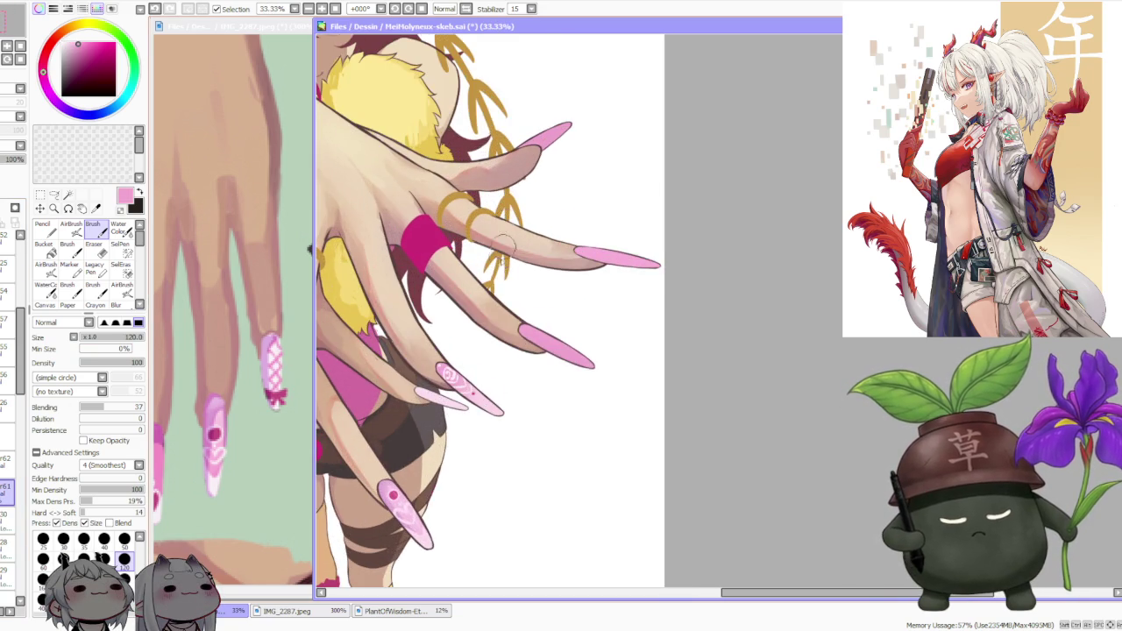
- Zoom the canvas to 75% on the fingers around the thin lower nail
{"action": "scroll", "coordinate": [491, 342], "scroll_direction": "up", "scroll_amount": 1}
{"action": "scroll", "coordinate": [478, 364], "scroll_direction": "up", "scroll_amount": 2}
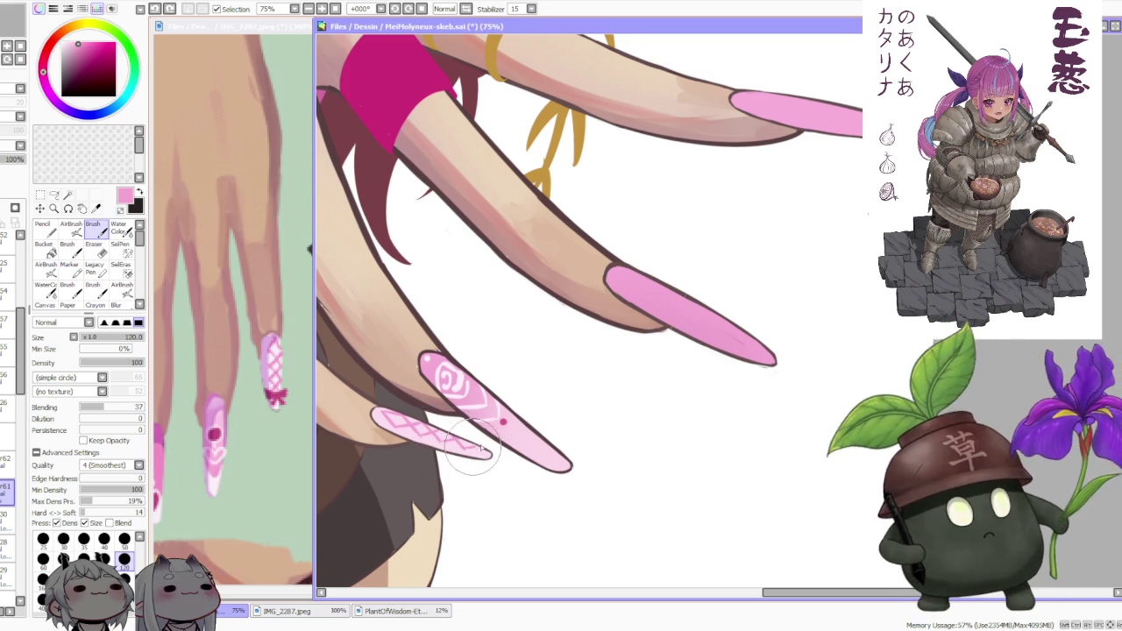
{"action": "scroll", "coordinate": [465, 438], "scroll_direction": "down", "scroll_amount": 1}
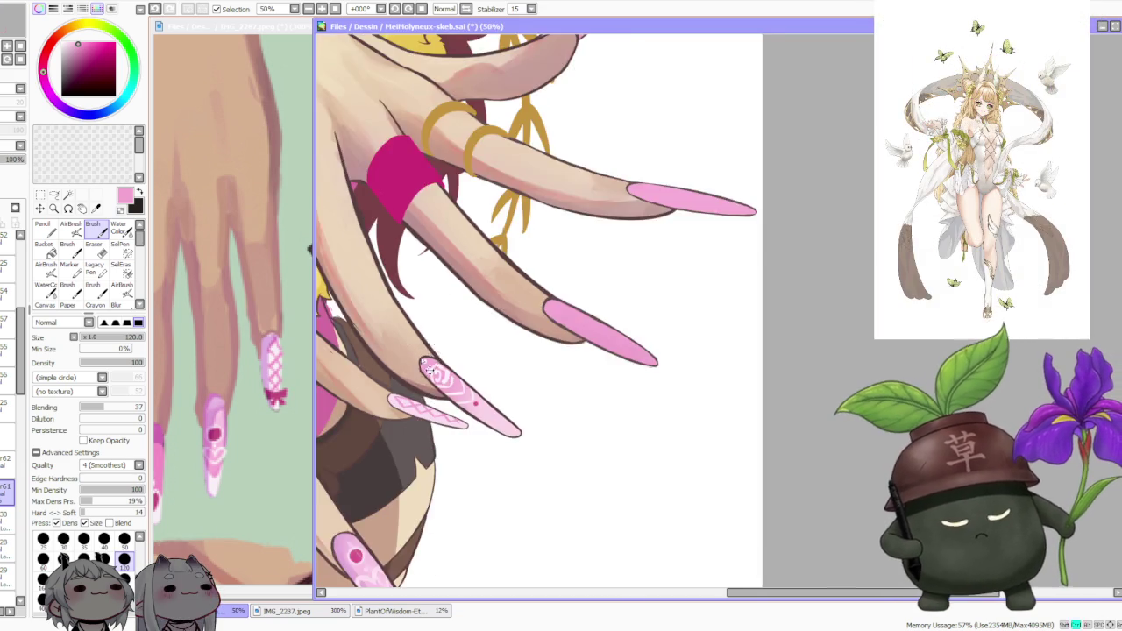
- Sample the skin tone, a darker pinkish-brown and a light skin tone near the nails
{"action": "scroll", "coordinate": [426, 351], "scroll_direction": "down", "scroll_amount": 1}
{"action": "scroll", "coordinate": [426, 351], "scroll_direction": "down", "scroll_amount": 1}
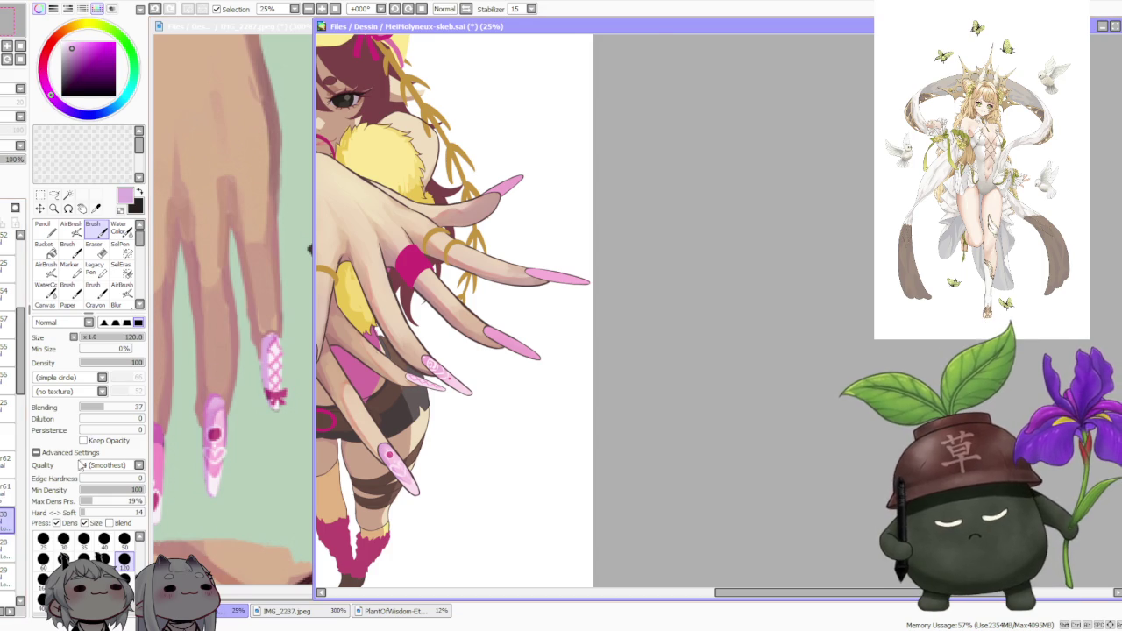
{"action": "scroll", "coordinate": [408, 394], "scroll_direction": "up", "scroll_amount": 2}
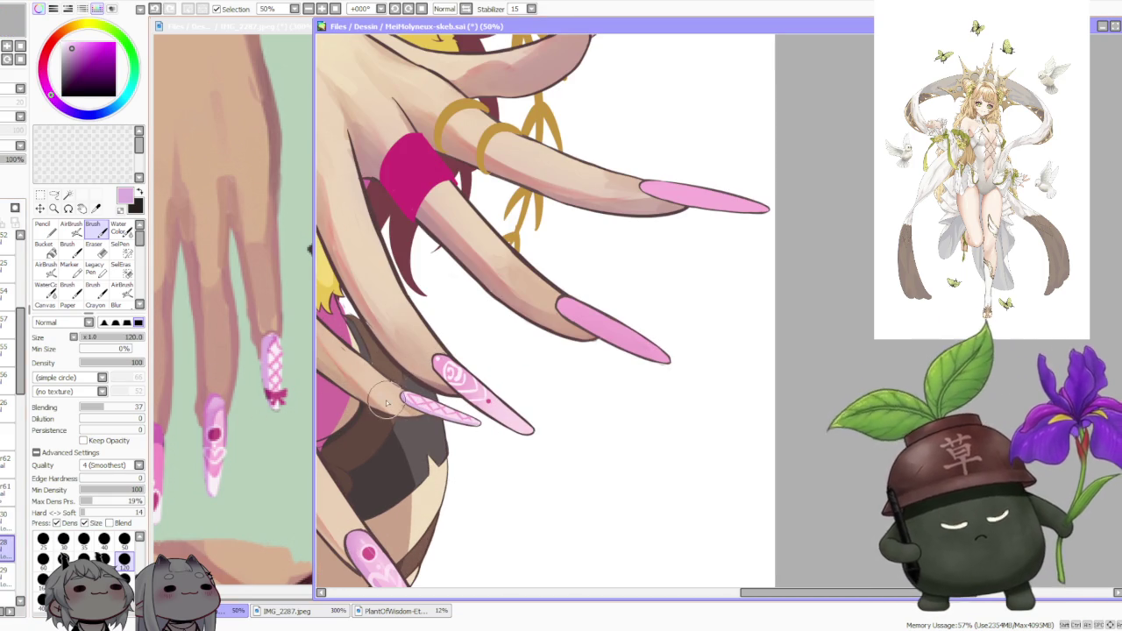
{"action": "left_click", "coordinate": [386, 399], "text": "alt"}
{"action": "left_click", "coordinate": [358, 395], "text": "alt"}
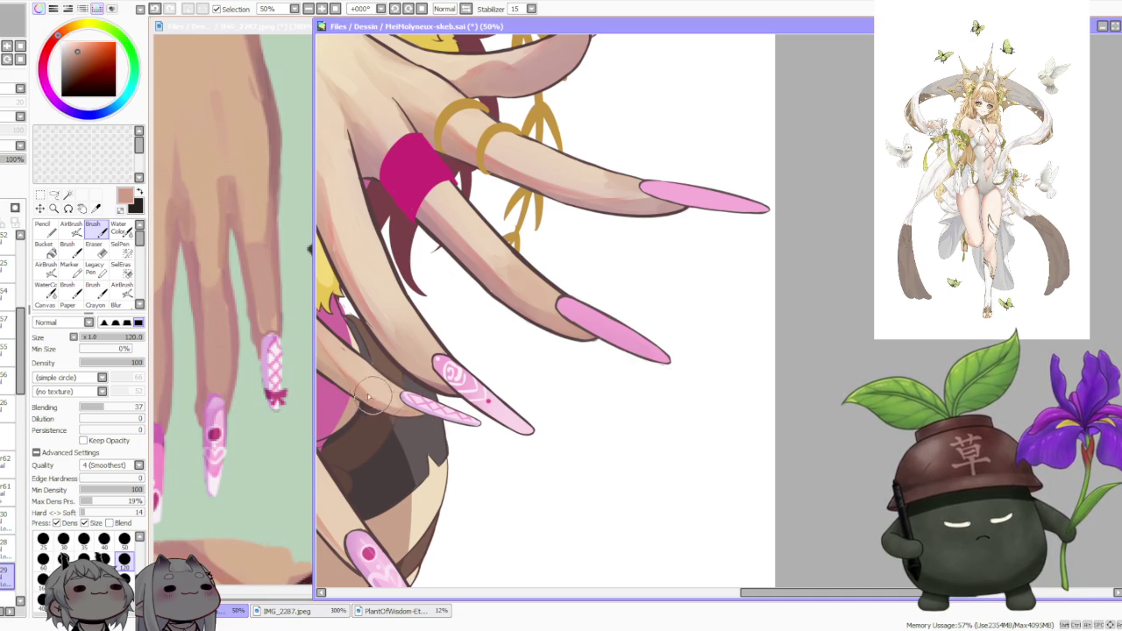
{"action": "left_click", "coordinate": [399, 403], "text": "alt"}
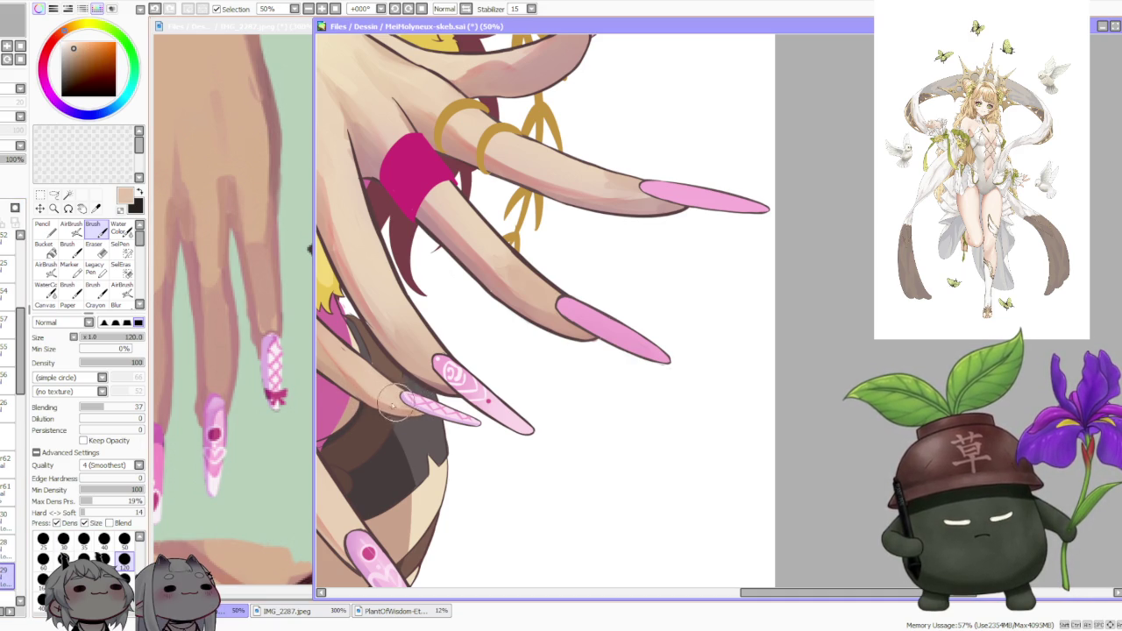
- On another layer, paint a small magenta bow on the tip of the lattice nail
{"action": "scroll", "coordinate": [420, 405], "scroll_direction": "down", "scroll_amount": 2}
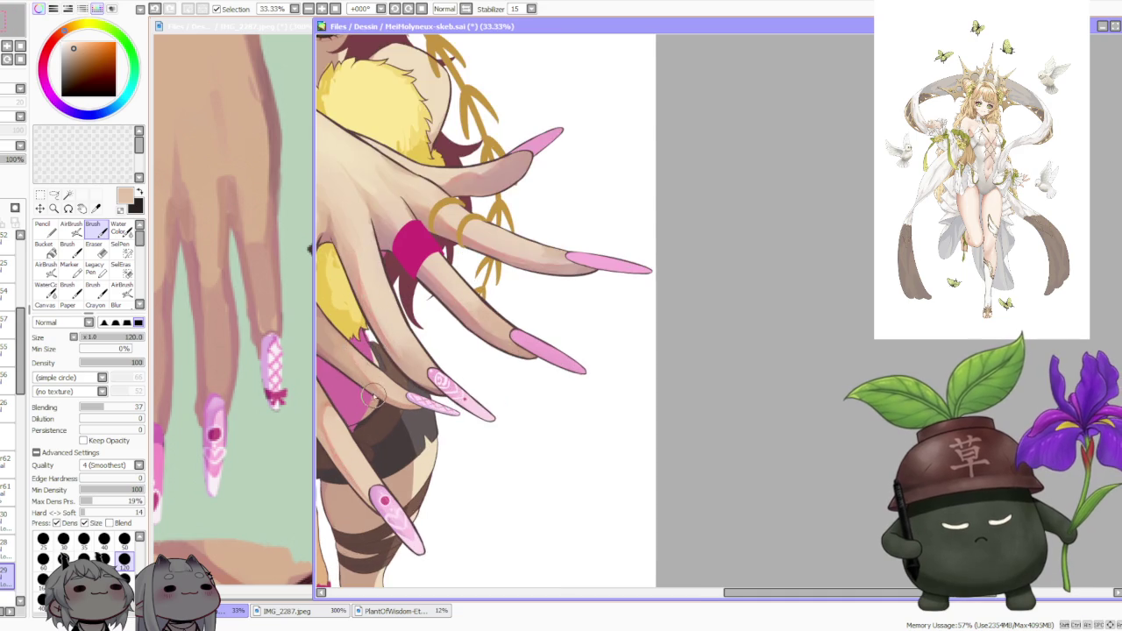
{"action": "scroll", "coordinate": [424, 336], "scroll_direction": "down", "scroll_amount": 1}
{"action": "scroll", "coordinate": [425, 337], "scroll_direction": "down", "scroll_amount": 1}
{"action": "scroll", "coordinate": [422, 340], "scroll_direction": "up", "scroll_amount": 1}
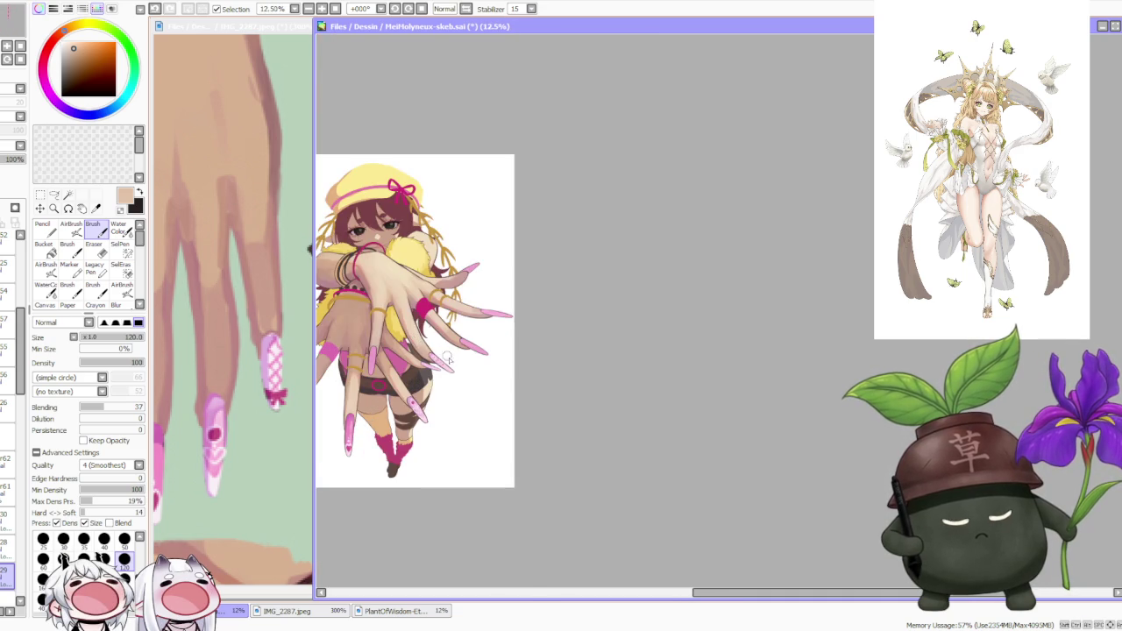
{"action": "scroll", "coordinate": [434, 351], "scroll_direction": "up", "scroll_amount": 1}
{"action": "scroll", "coordinate": [445, 361], "scroll_direction": "up", "scroll_amount": 1}
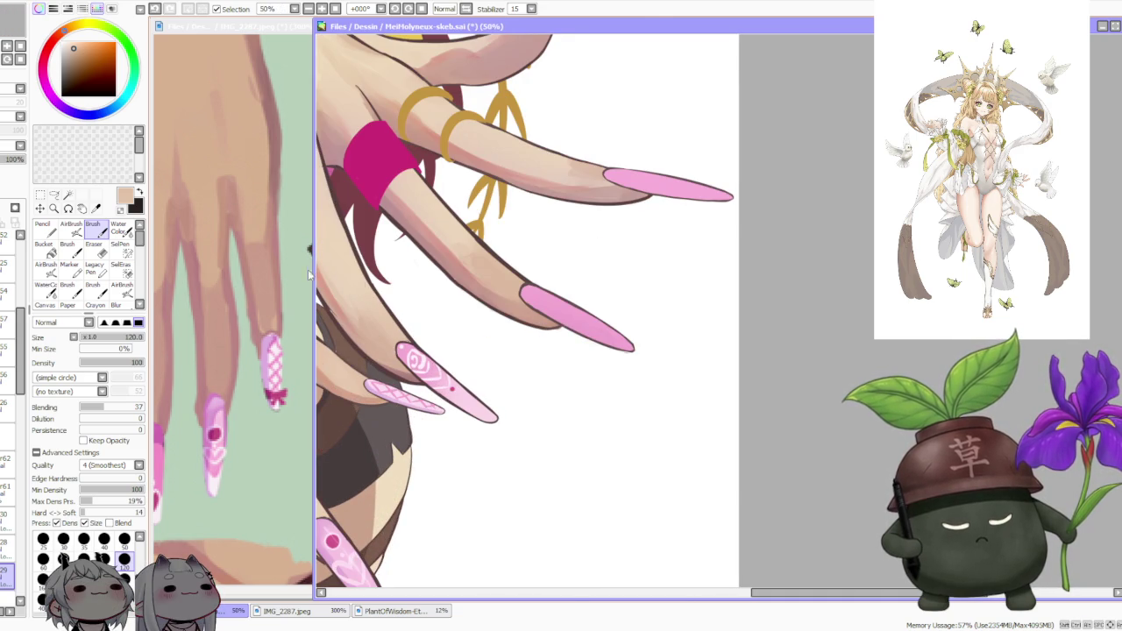
{"action": "left_click", "coordinate": [7, 463]}
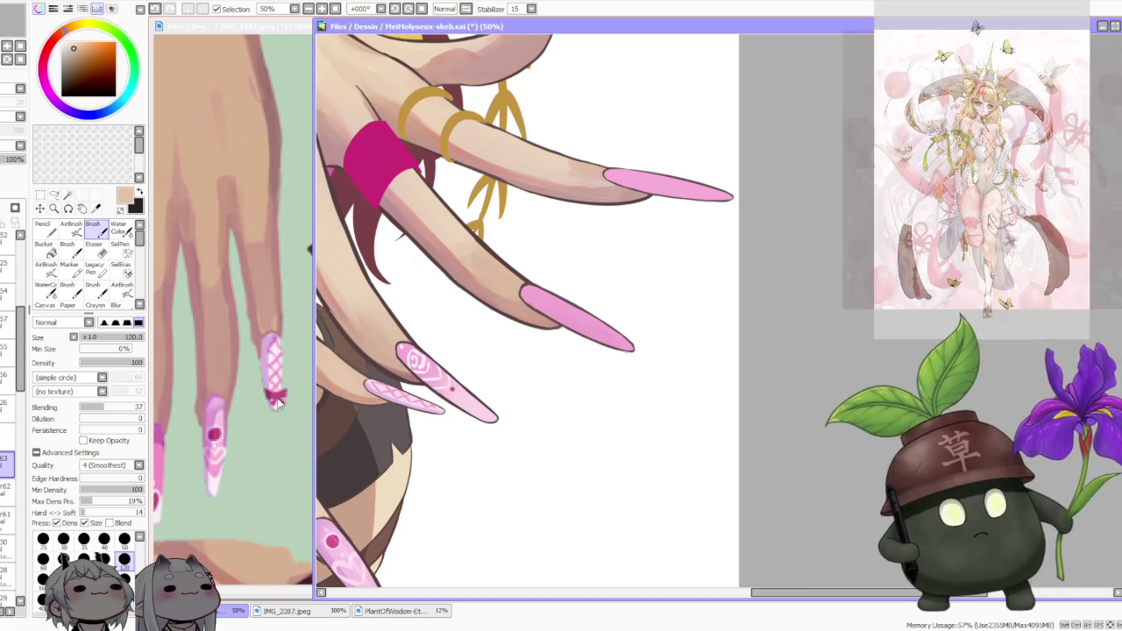
{"action": "left_click", "coordinate": [331, 540], "text": "alt"}
{"action": "scroll", "coordinate": [432, 415], "scroll_direction": "up", "scroll_amount": 1}
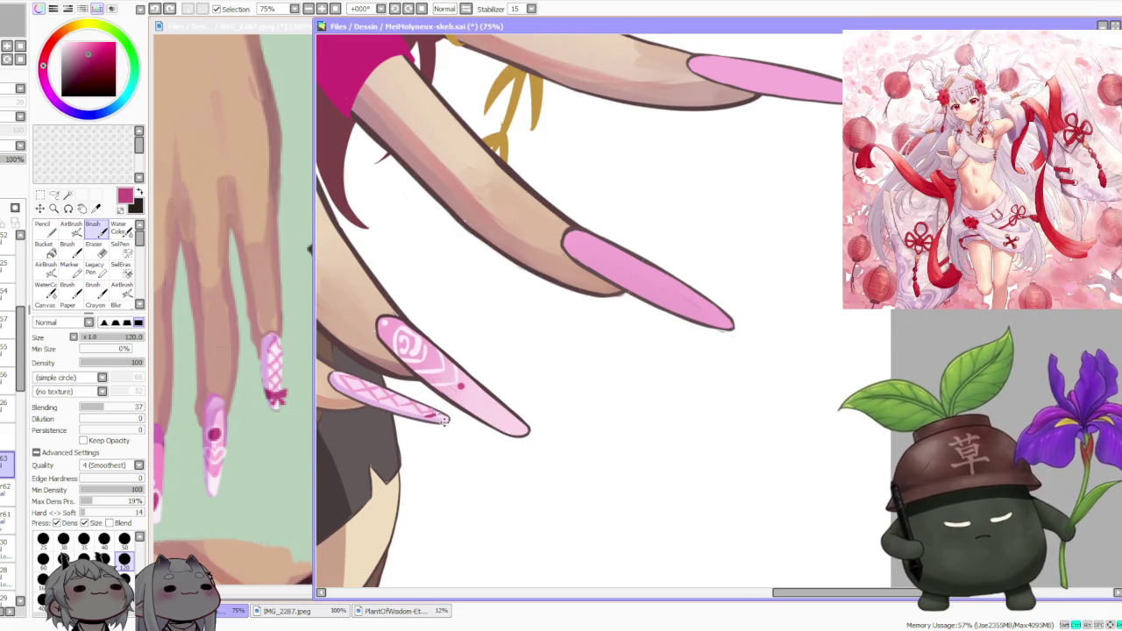
{"action": "left_click_drag", "start_coordinate": [431, 406], "coordinate": [443, 413]}
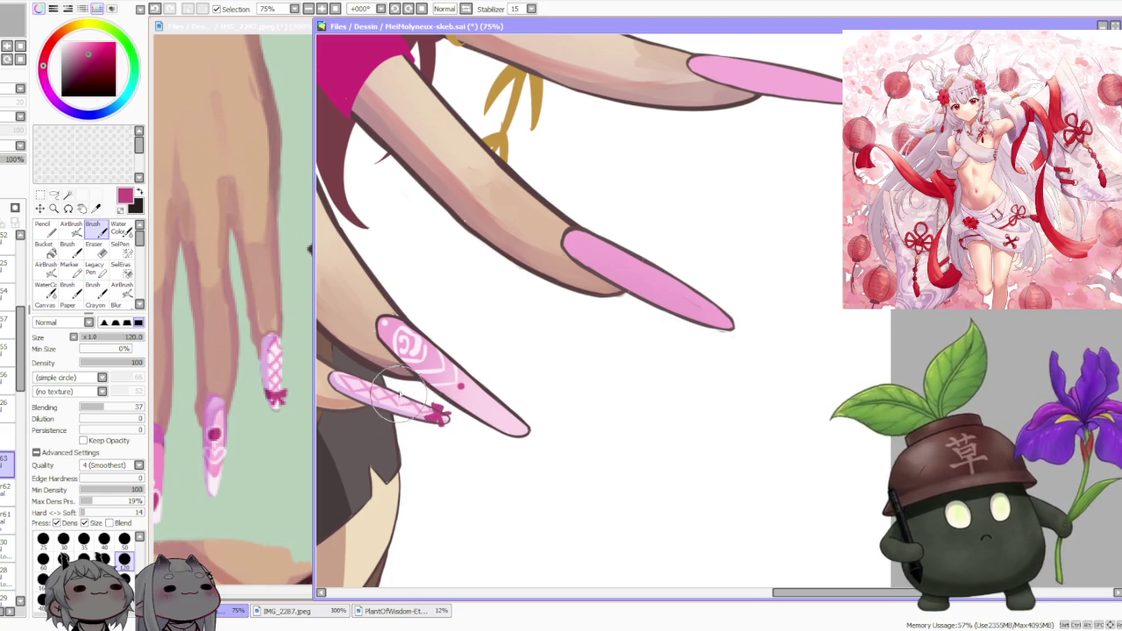
- Zoom out and back in to check the decorated nails against the whole figure
{"action": "scroll", "coordinate": [404, 394], "scroll_direction": "down", "scroll_amount": 2}
{"action": "scroll", "coordinate": [401, 338], "scroll_direction": "down", "scroll_amount": 1}
{"action": "scroll", "coordinate": [412, 316], "scroll_direction": "down", "scroll_amount": 2}
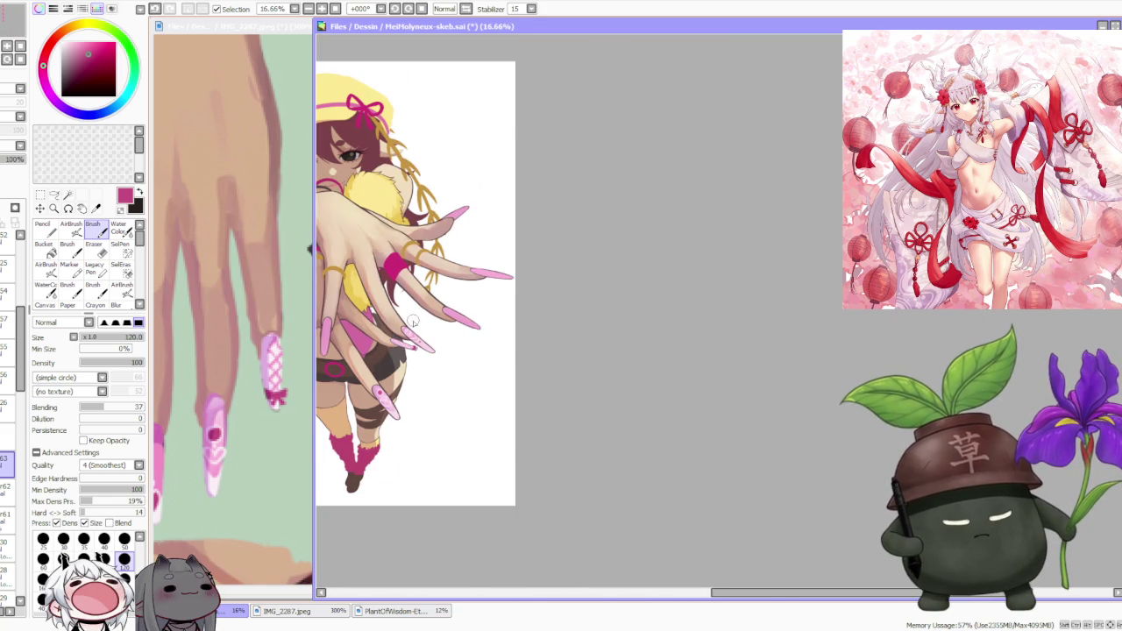
{"action": "scroll", "coordinate": [413, 321], "scroll_direction": "up", "scroll_amount": 3}
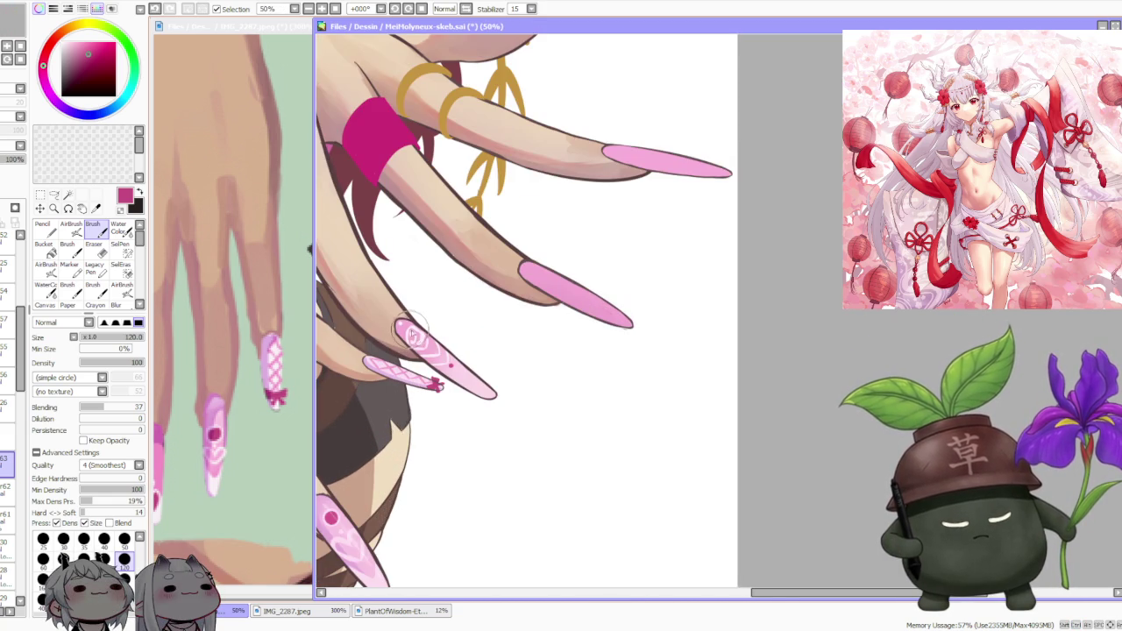
{"action": "scroll", "coordinate": [414, 338], "scroll_direction": "down", "scroll_amount": 2}
{"action": "scroll", "coordinate": [418, 318], "scroll_direction": "down", "scroll_amount": 1}
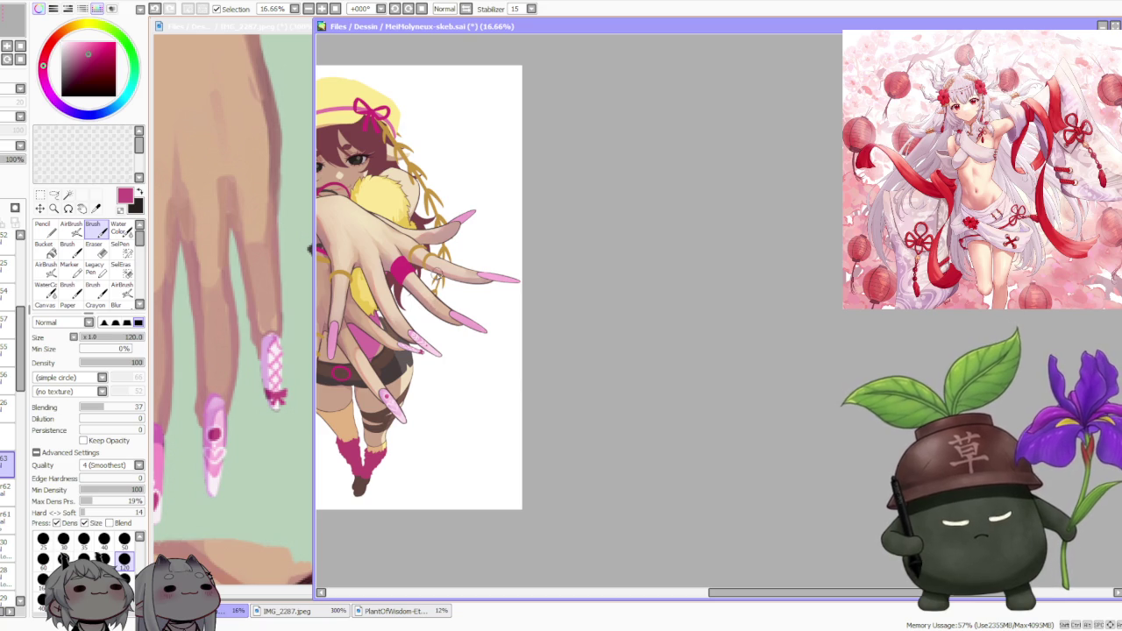
{"action": "scroll", "coordinate": [435, 279], "scroll_direction": "down", "scroll_amount": 1}
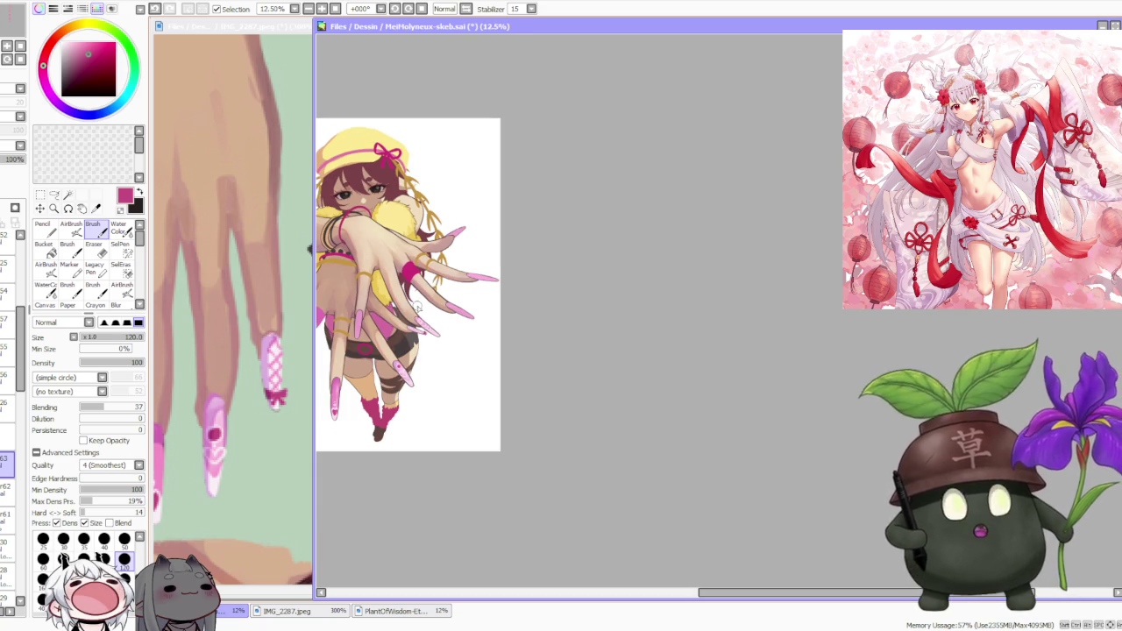
{"action": "scroll", "coordinate": [416, 308], "scroll_direction": "down", "scroll_amount": 2}
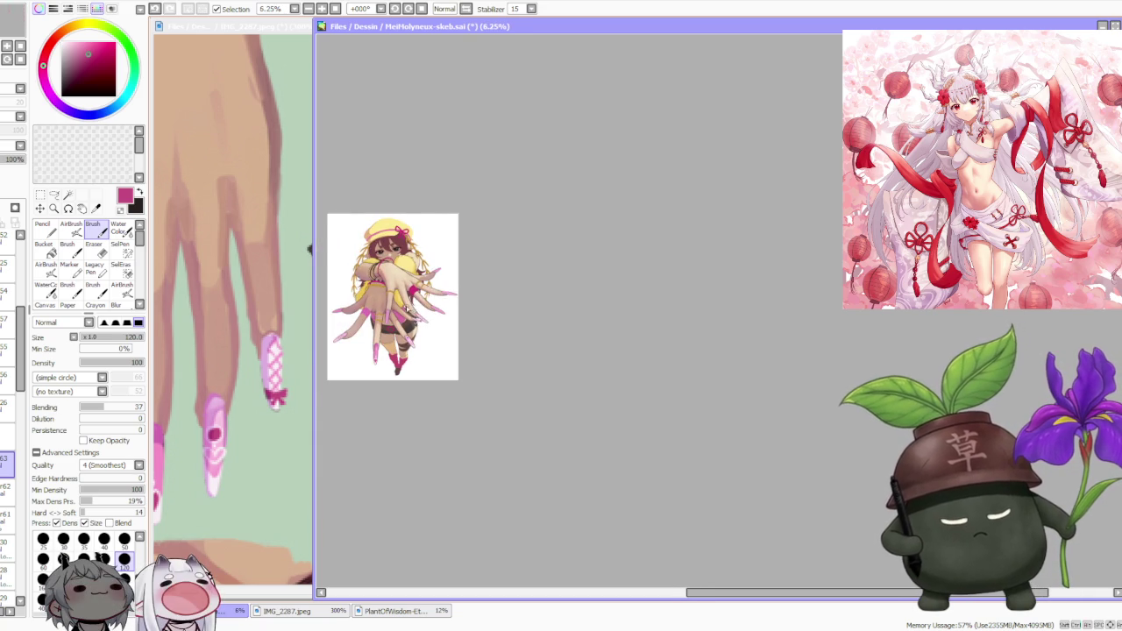
{"action": "scroll", "coordinate": [386, 303], "scroll_direction": "up", "scroll_amount": 1}
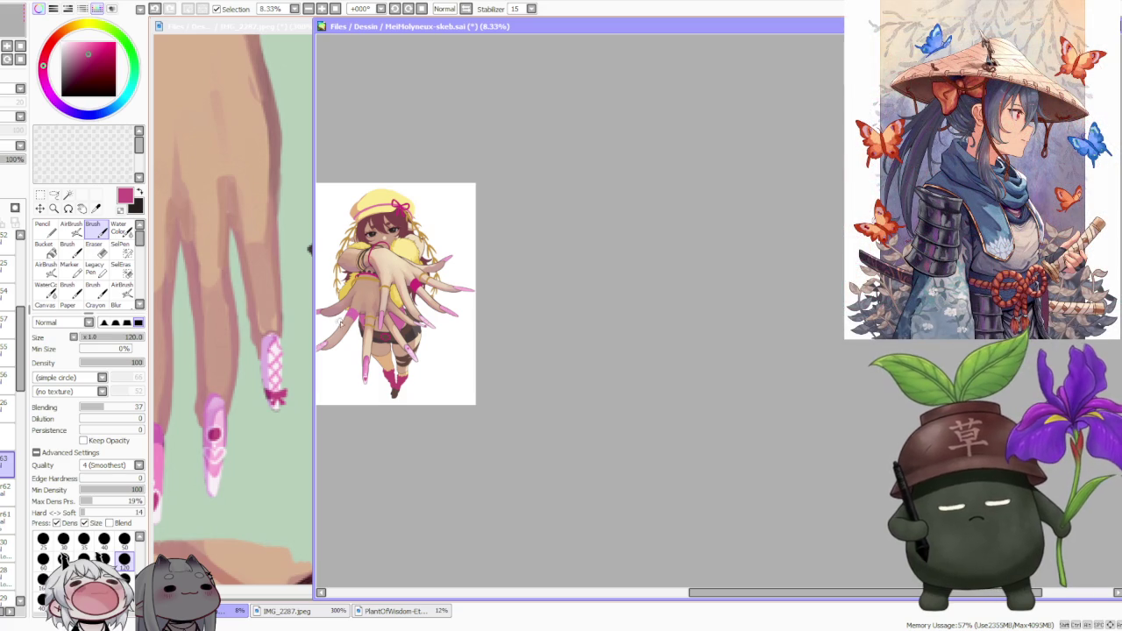
- Maximize the IMG_2287 reference window and rotate its view upright
{"action": "scroll", "coordinate": [242, 352], "scroll_direction": "down", "scroll_amount": 2}
{"action": "scroll", "coordinate": [250, 342], "scroll_direction": "down", "scroll_amount": 2}
{"action": "scroll", "coordinate": [263, 331], "scroll_direction": "down", "scroll_amount": 1}
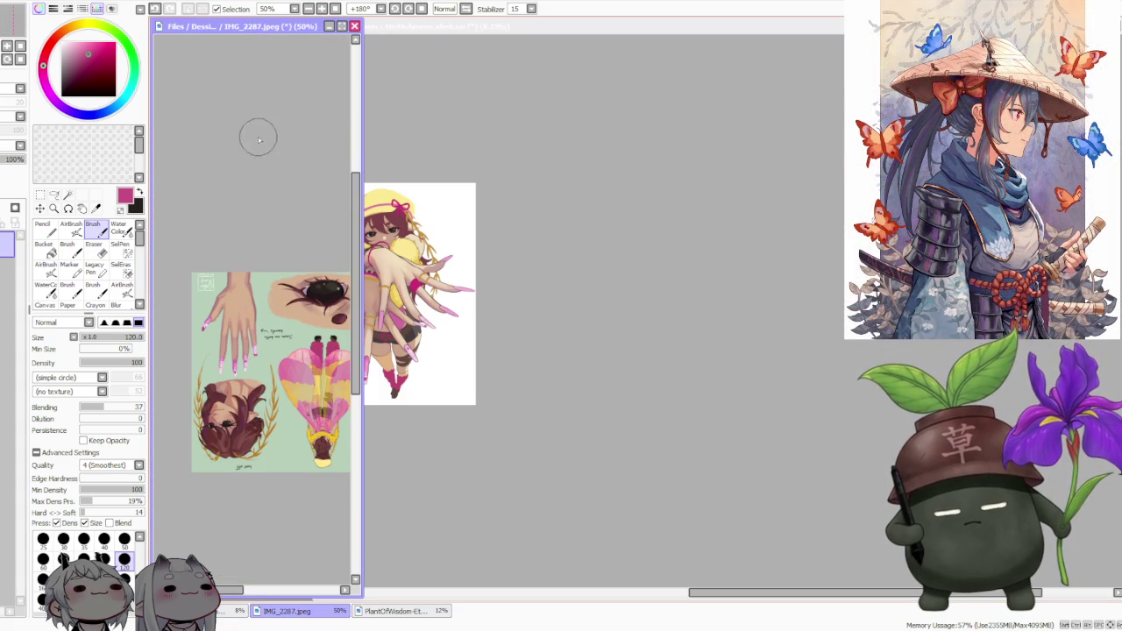
{"action": "left_click", "coordinate": [342, 26]}
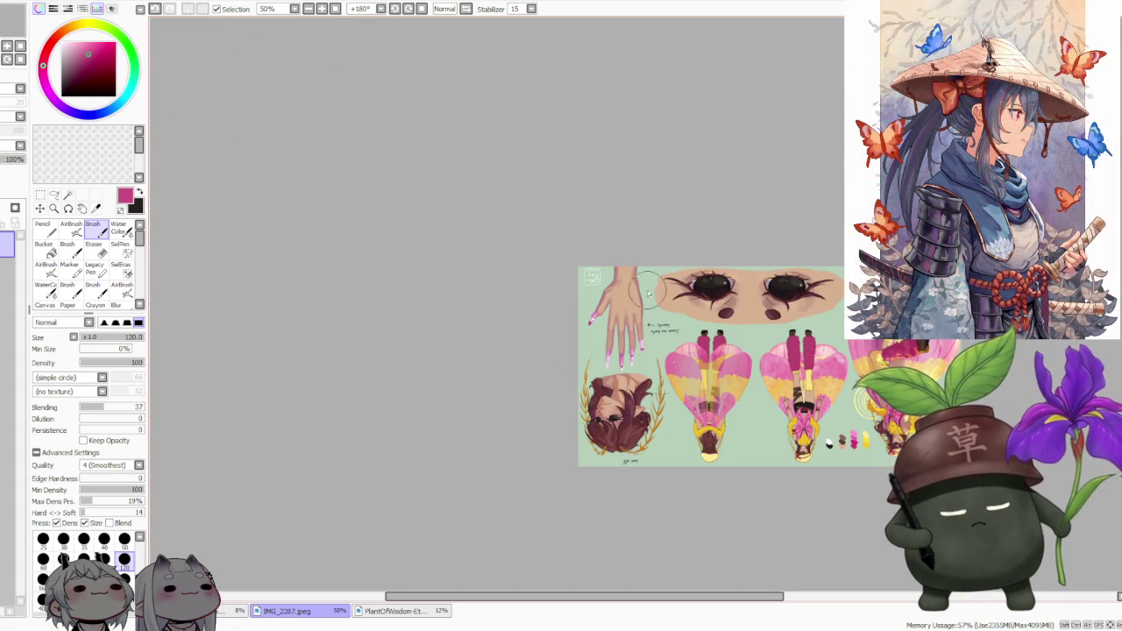
{"action": "left_click", "coordinate": [408, 9]}
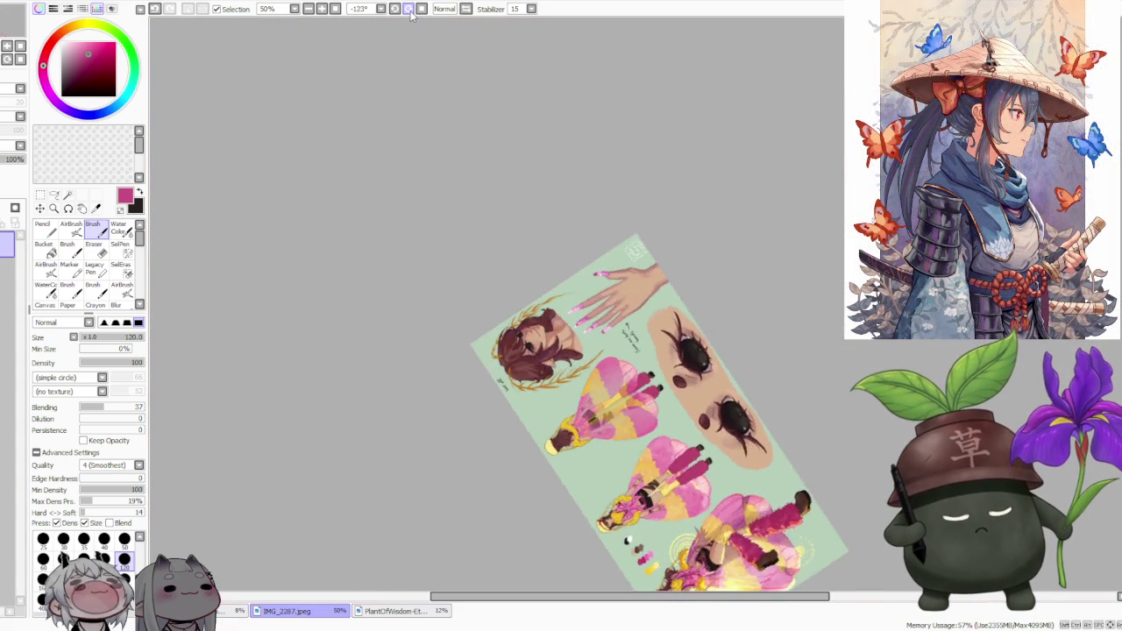
{"action": "left_click", "coordinate": [409, 8]}
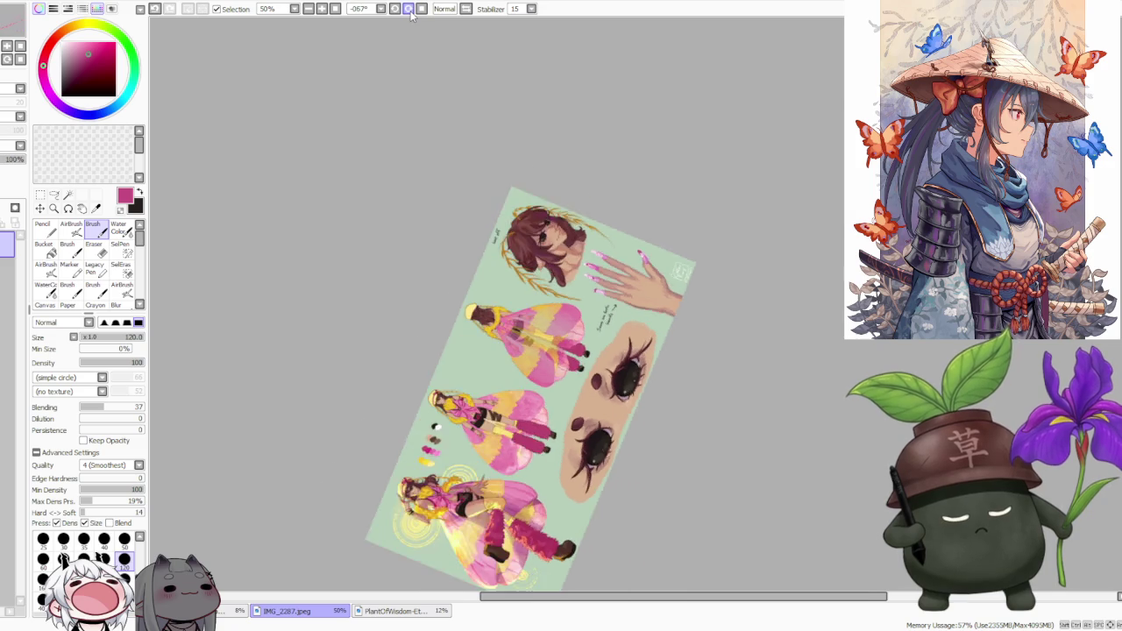
- Restore the reference window beside the illustration and drag its edge wider
{"action": "scroll", "coordinate": [474, 117], "scroll_direction": "up", "scroll_amount": 2}
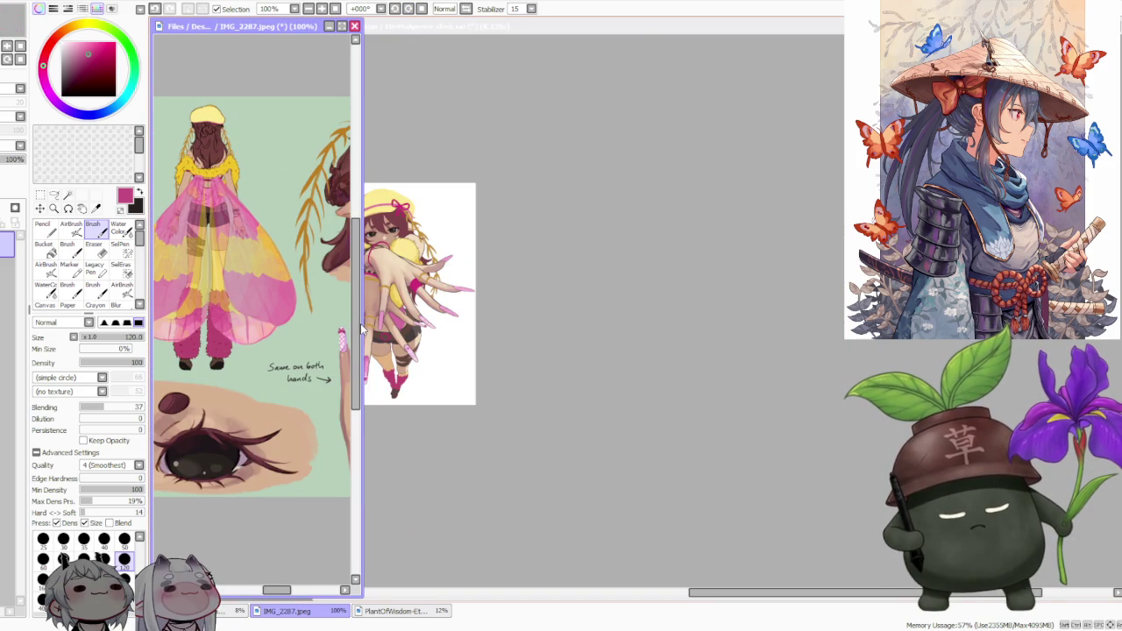
{"action": "left_click", "coordinate": [714, 334]}
{"action": "scroll", "coordinate": [363, 293], "scroll_direction": "up", "scroll_amount": 2}
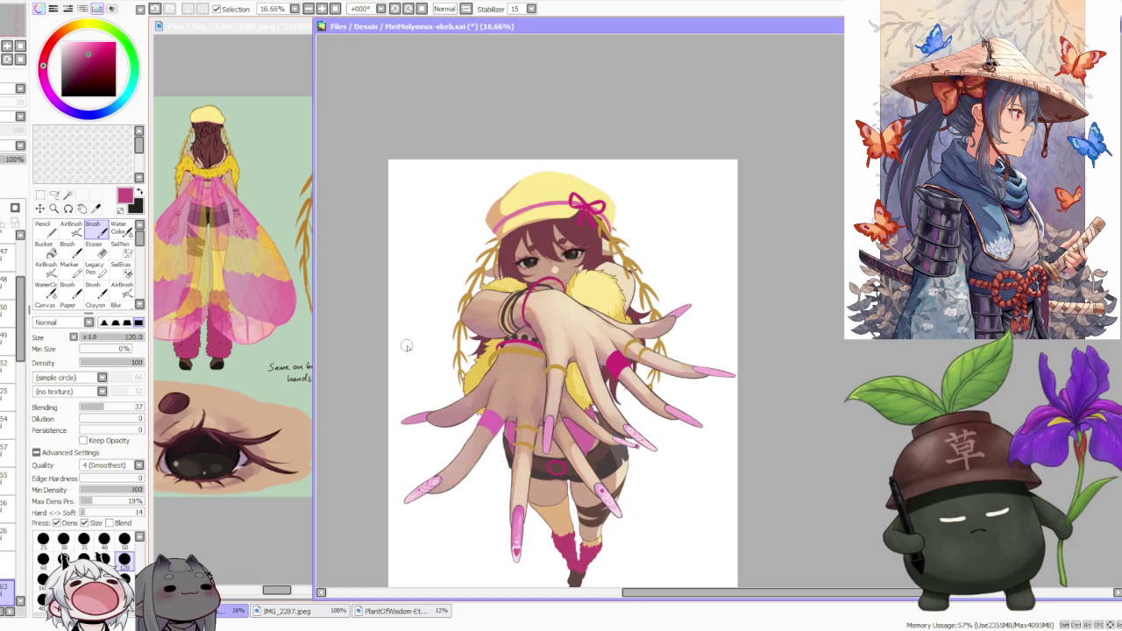
{"action": "left_click", "coordinate": [311, 342]}
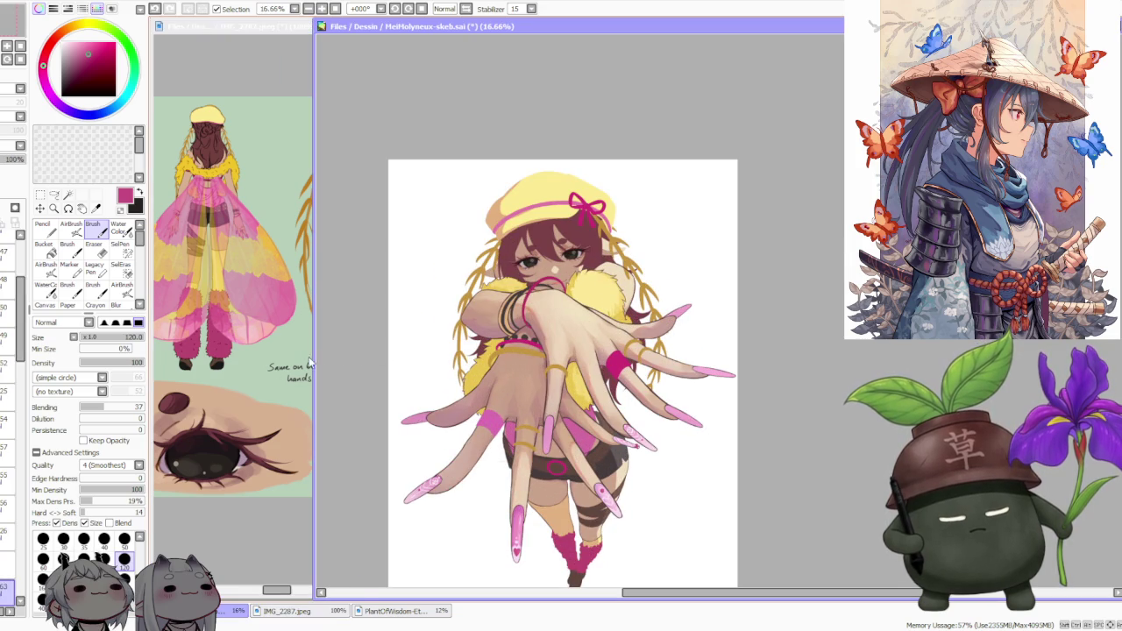
{"action": "left_click_drag", "start_coordinate": [314, 360], "coordinate": [465, 374]}
- Zoom the reference to study the nail designs, then bring the illustration forward
{"action": "scroll", "coordinate": [421, 350], "scroll_direction": "down", "scroll_amount": 1}
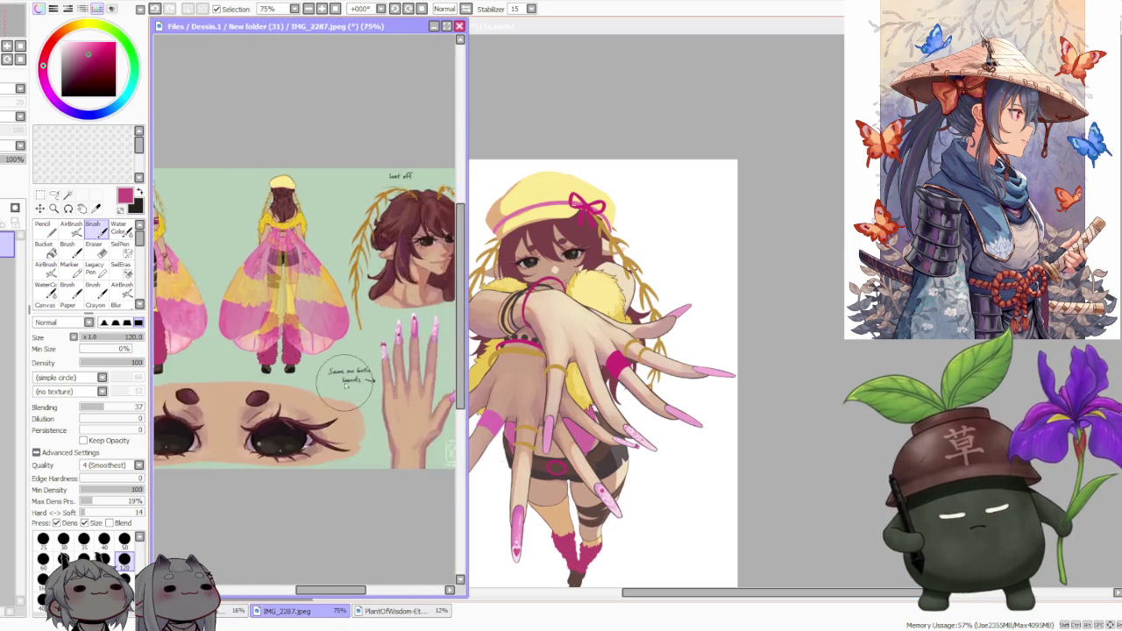
{"action": "scroll", "coordinate": [420, 351], "scroll_direction": "down", "scroll_amount": 1}
{"action": "scroll", "coordinate": [405, 360], "scroll_direction": "up", "scroll_amount": 2}
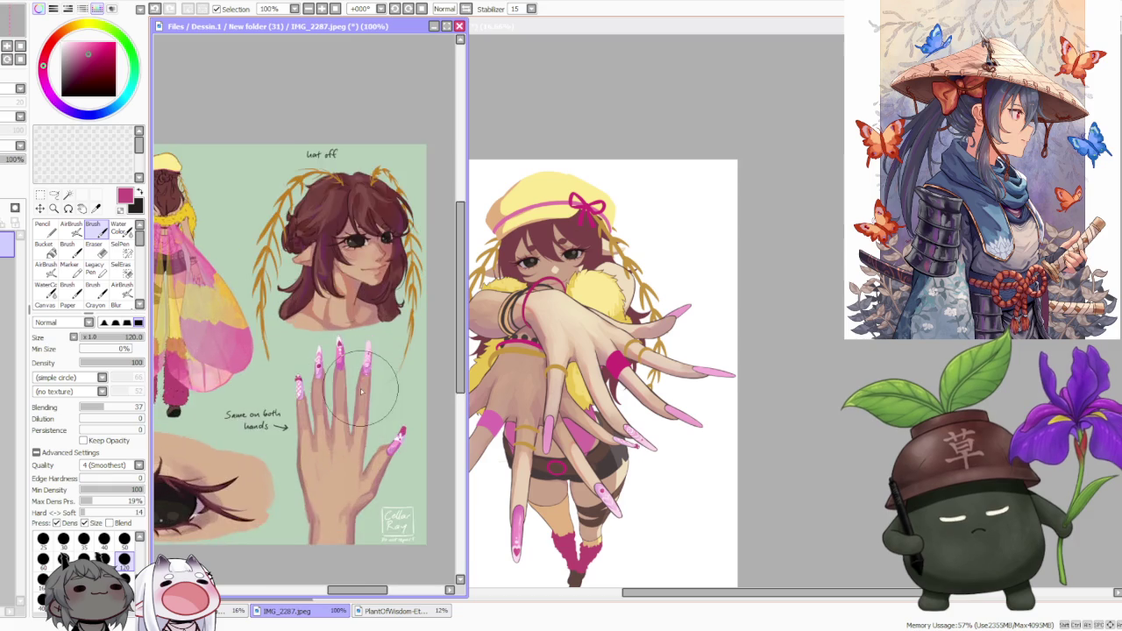
{"action": "scroll", "coordinate": [341, 371], "scroll_direction": "up", "scroll_amount": 2}
{"action": "scroll", "coordinate": [341, 372], "scroll_direction": "down", "scroll_amount": 1}
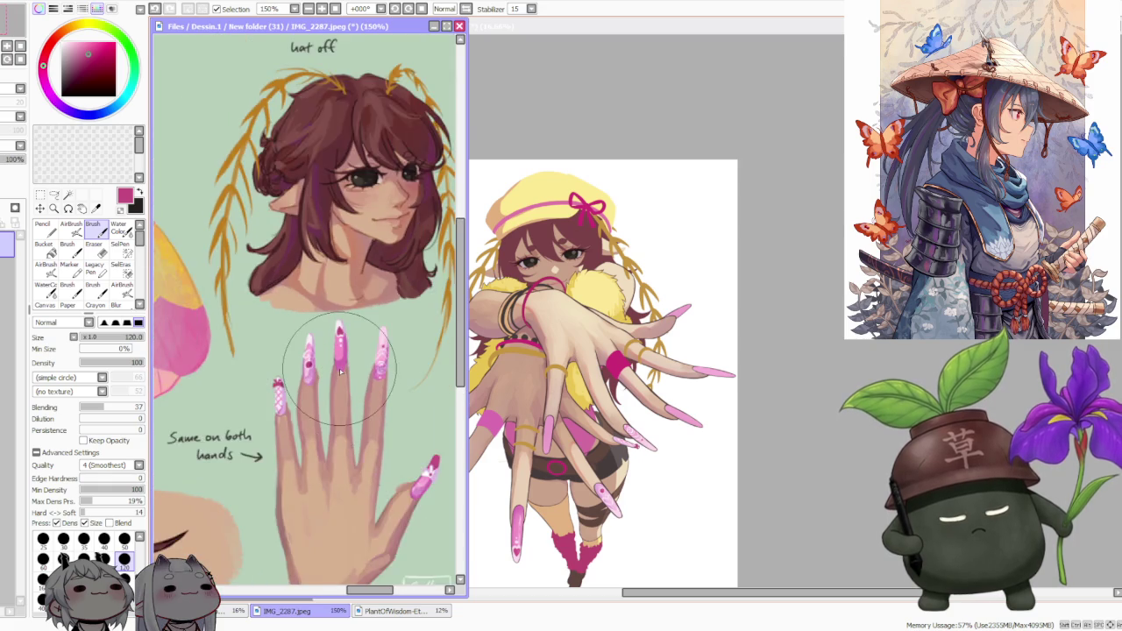
{"action": "scroll", "coordinate": [341, 372], "scroll_direction": "down", "scroll_amount": 1}
{"action": "scroll", "coordinate": [341, 371], "scroll_direction": "down", "scroll_amount": 1}
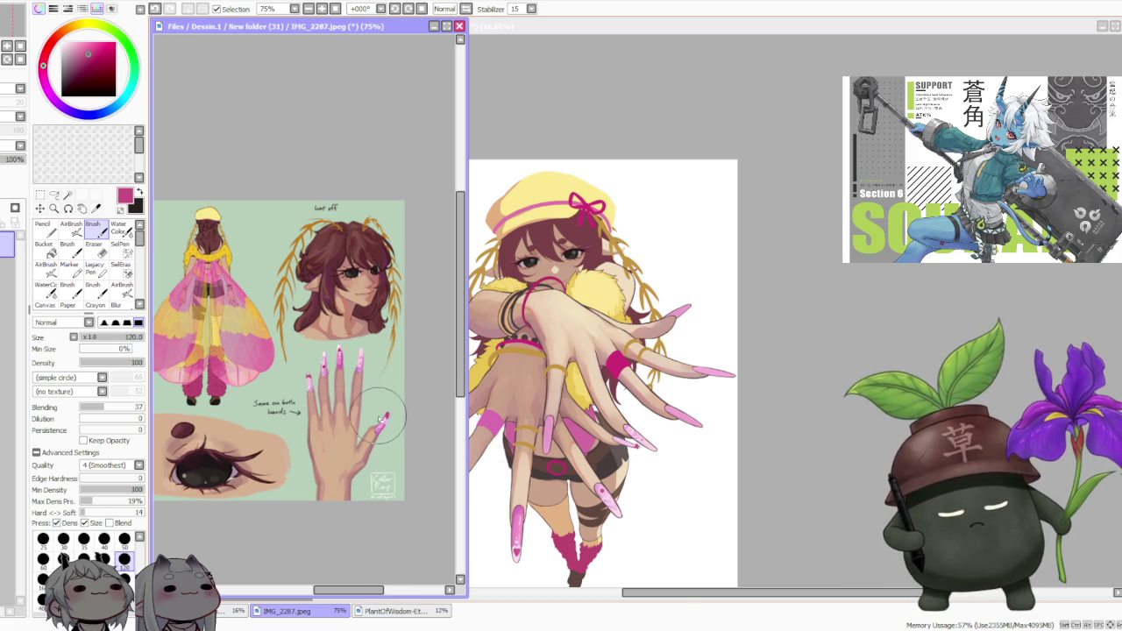
{"action": "scroll", "coordinate": [364, 386], "scroll_direction": "up", "scroll_amount": 2}
{"action": "scroll", "coordinate": [386, 412], "scroll_direction": "up", "scroll_amount": 2}
{"action": "scroll", "coordinate": [394, 423], "scroll_direction": "down", "scroll_amount": 3}
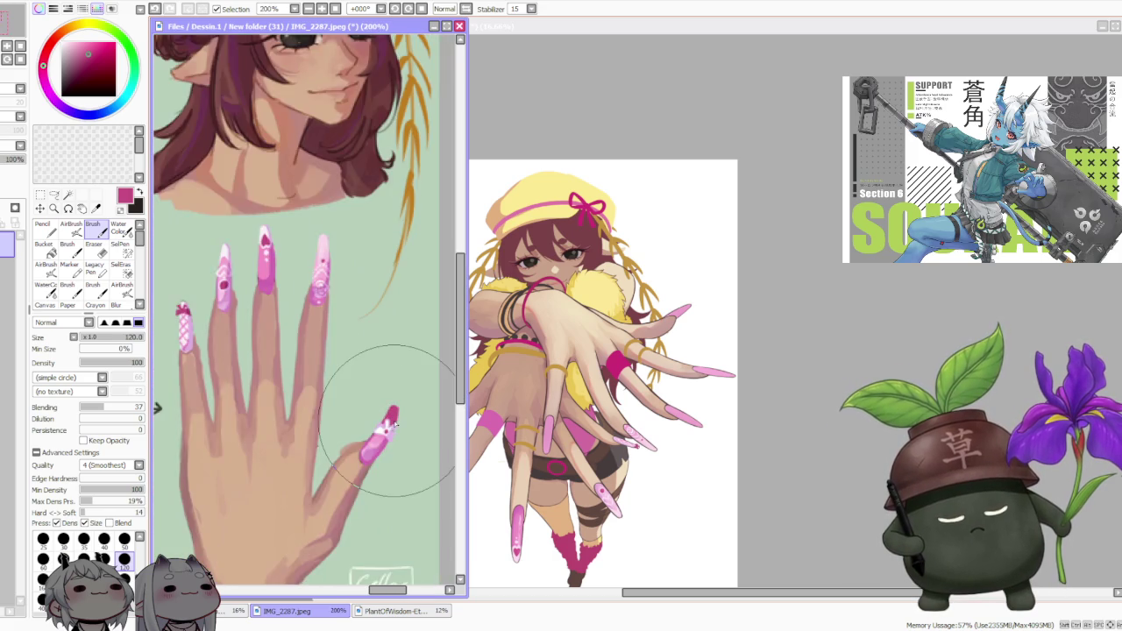
{"action": "scroll", "coordinate": [395, 423], "scroll_direction": "down", "scroll_amount": 1}
{"action": "scroll", "coordinate": [394, 423], "scroll_direction": "down", "scroll_amount": 1}
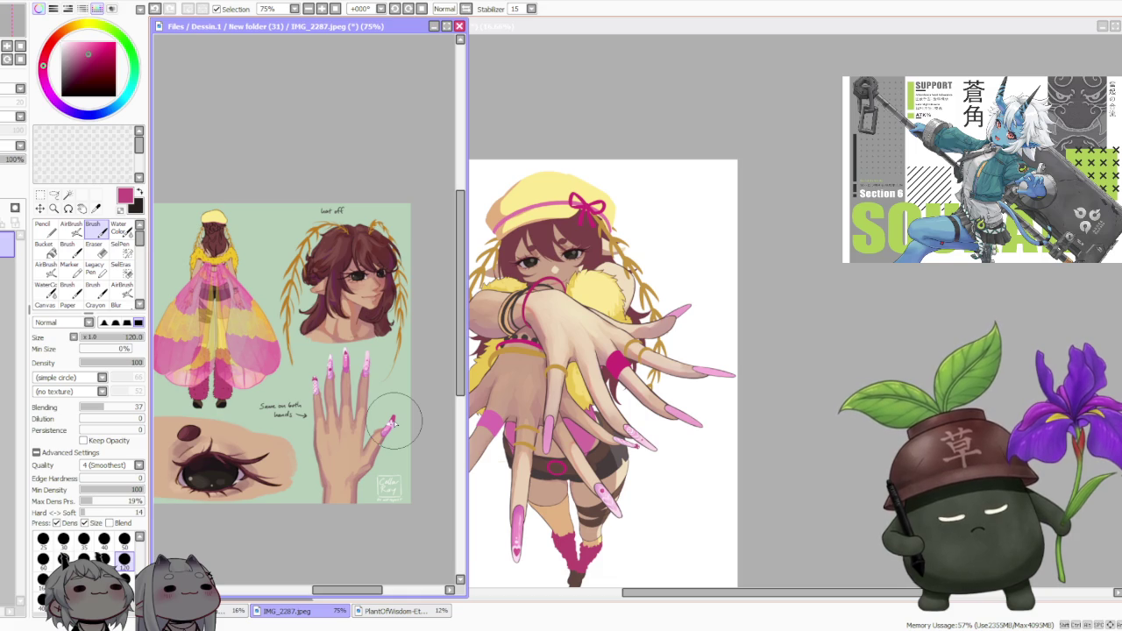
{"action": "left_click", "coordinate": [923, 348]}
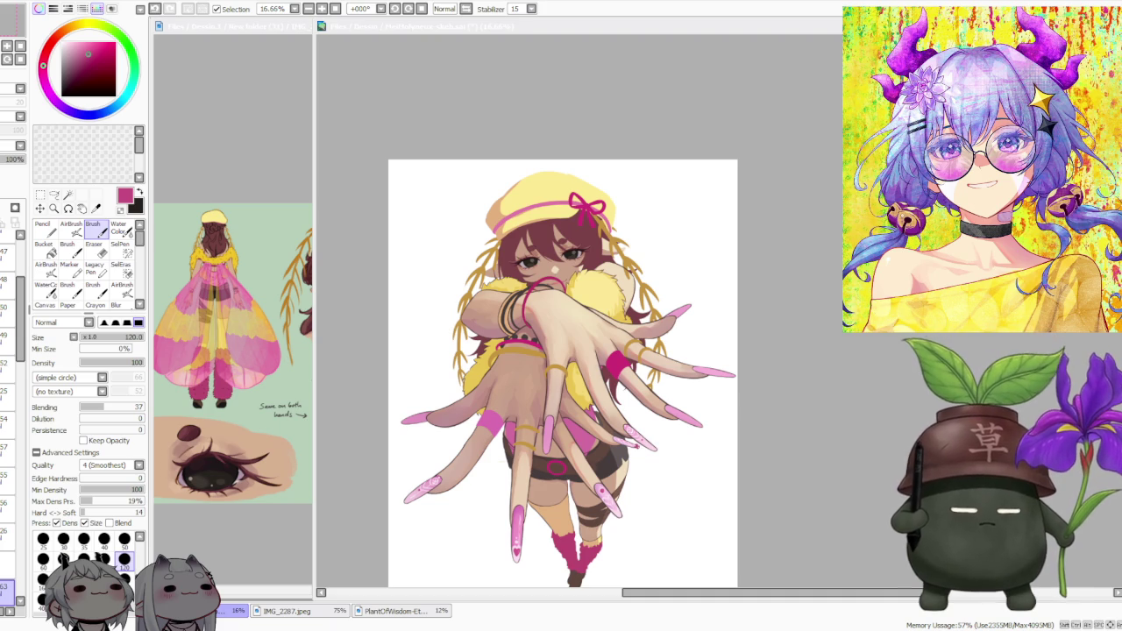
{"action": "left_click", "coordinate": [797, 324]}
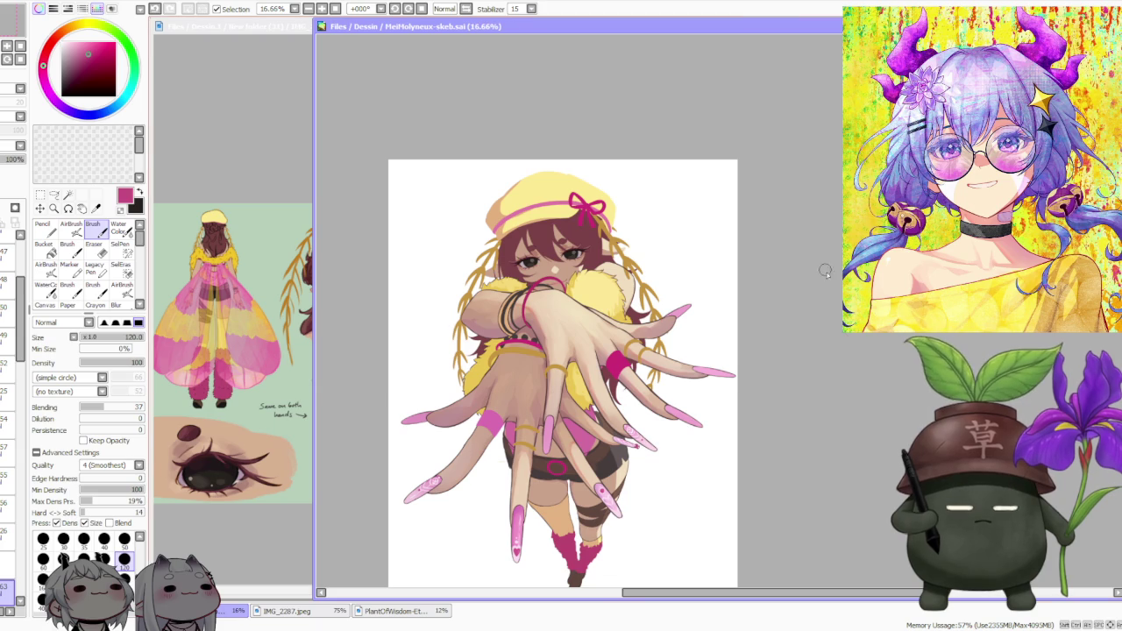
- Zoom the illustration canvas out to 25%
{"action": "scroll", "coordinate": [585, 415], "scroll_direction": "up", "scroll_amount": 1}
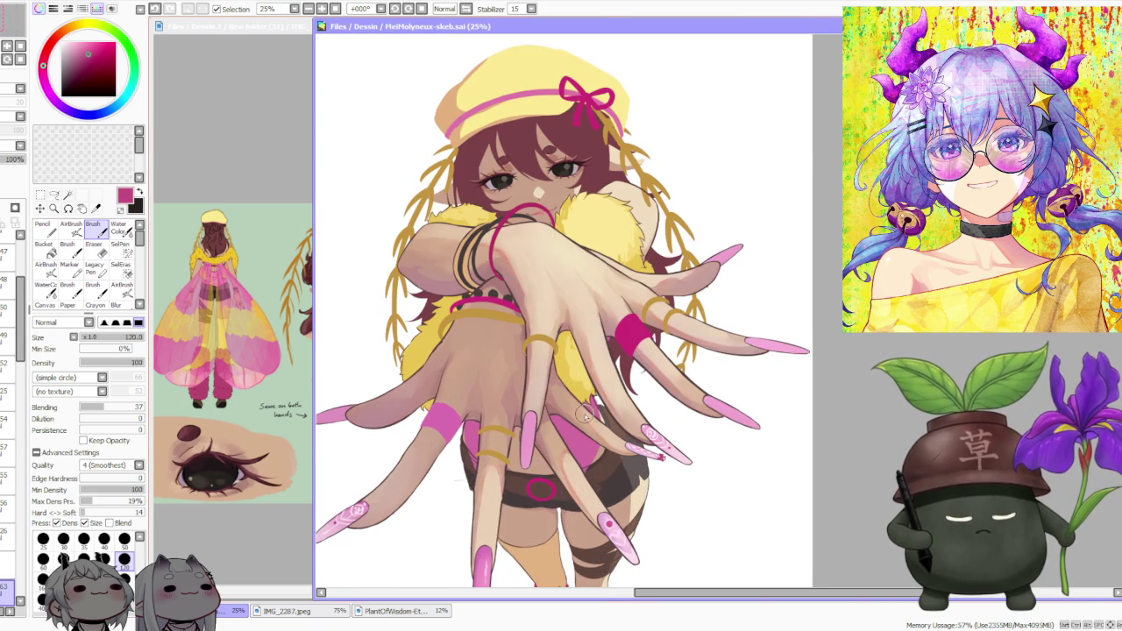
{"action": "scroll", "coordinate": [585, 416], "scroll_direction": "down", "scroll_amount": 1}
{"action": "scroll", "coordinate": [595, 454], "scroll_direction": "up", "scroll_amount": 1}
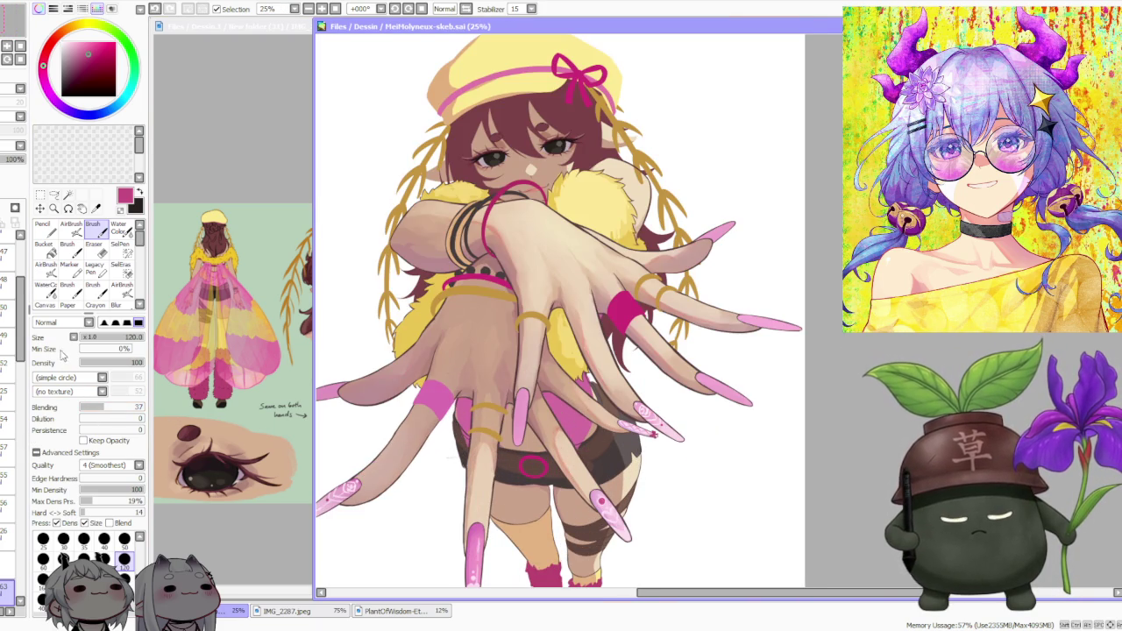
{"action": "scroll", "coordinate": [26, 399], "scroll_direction": "down", "scroll_amount": 3}
{"action": "scroll", "coordinate": [26, 399], "scroll_direction": "down", "scroll_amount": 2}
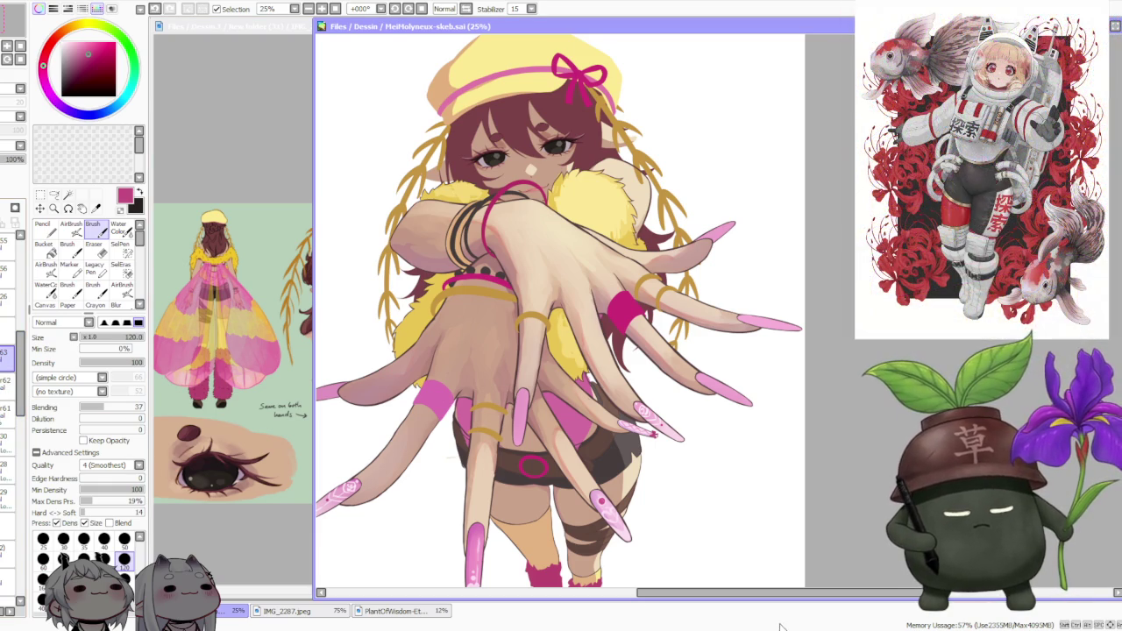
{"action": "left_click", "coordinate": [553, 369]}
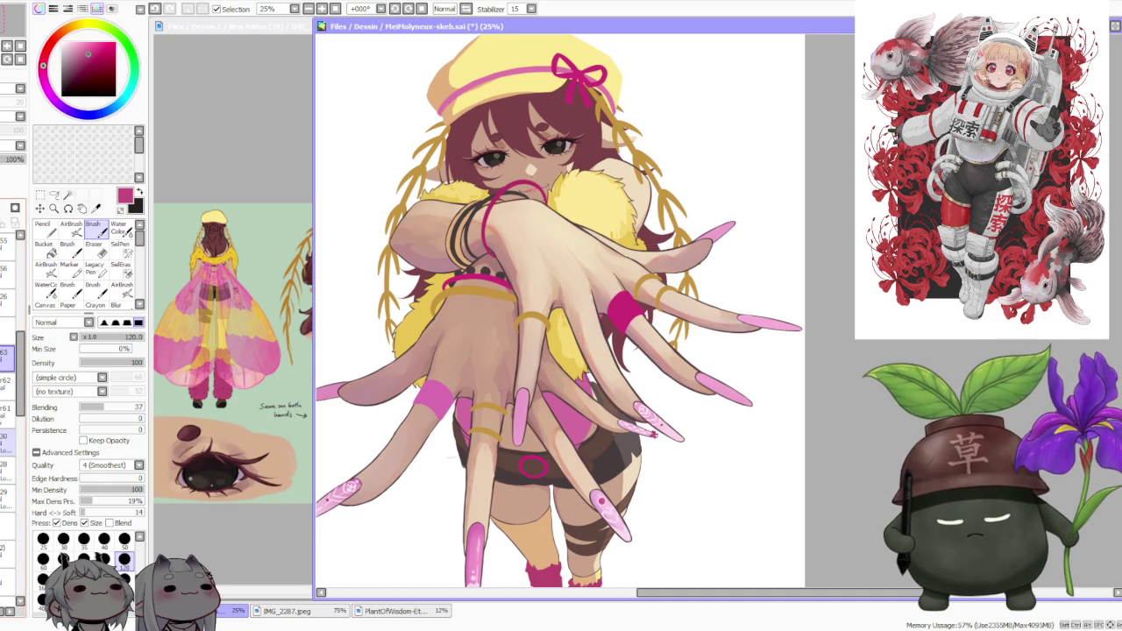
- Undo/redo to compare the pink nails, then bring the IMG_2287 reference forward, panned left
{"action": "key", "text": "ctrl+z"}
{"action": "key", "text": "ctrl+y"}
{"action": "key", "text": "ctrl+z"}
{"action": "key", "text": "ctrl+y"}
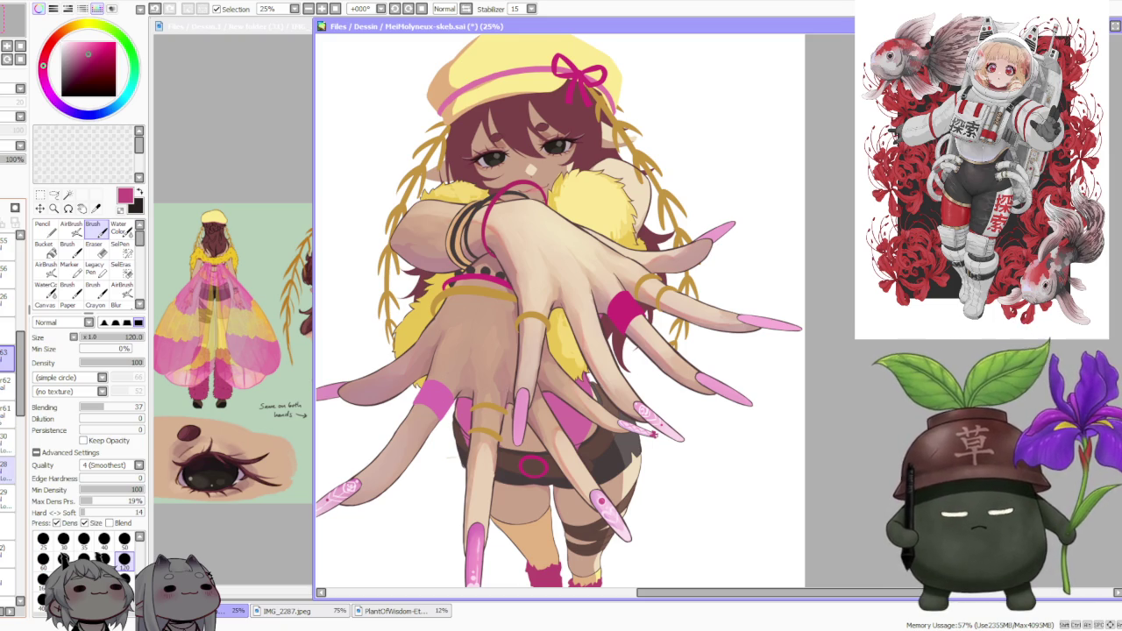
{"action": "left_click", "coordinate": [227, 552]}
{"action": "left_click_drag", "start_coordinate": [332, 592], "coordinate": [255, 568]}
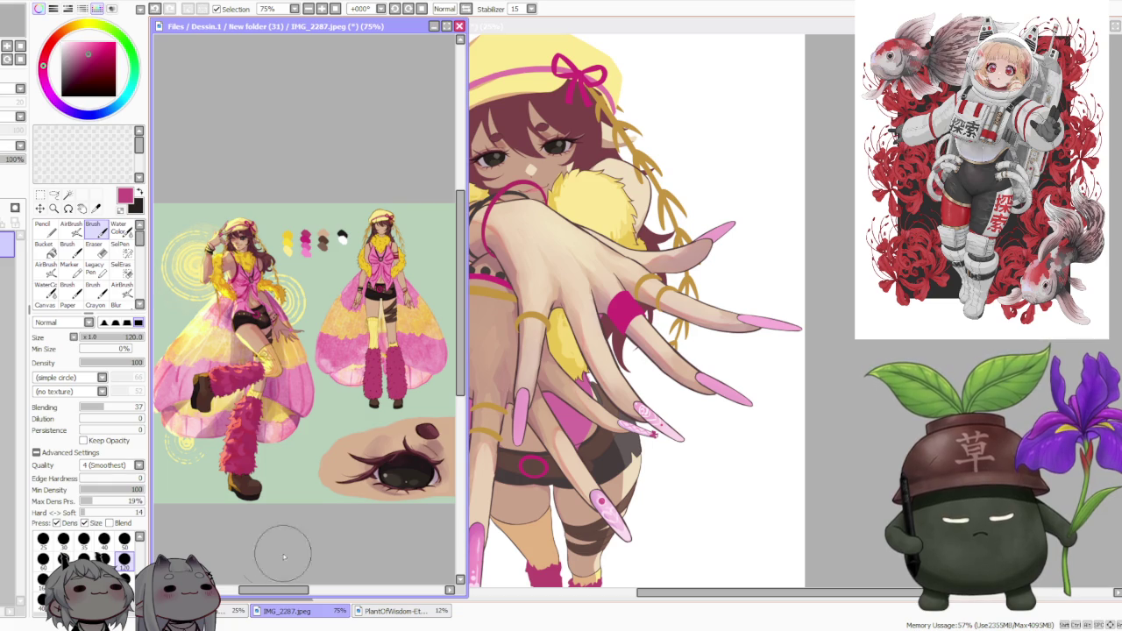
{"action": "left_click", "coordinate": [866, 373]}
{"action": "scroll", "coordinate": [706, 392], "scroll_direction": "down", "scroll_amount": 1}
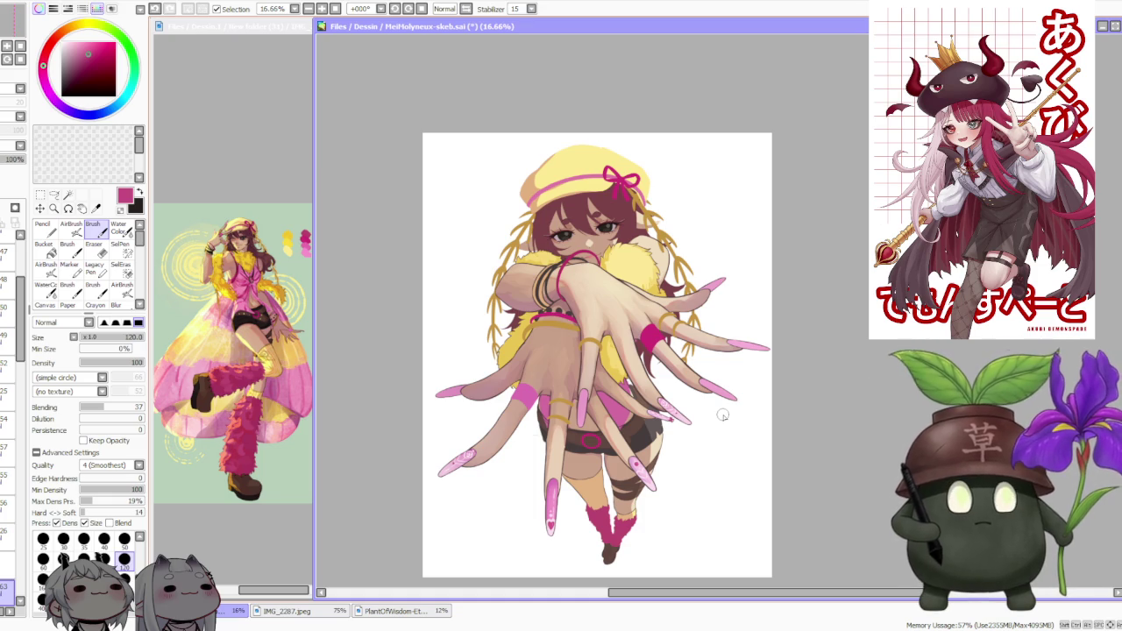
{"action": "scroll", "coordinate": [751, 340], "scroll_direction": "up", "scroll_amount": 1}
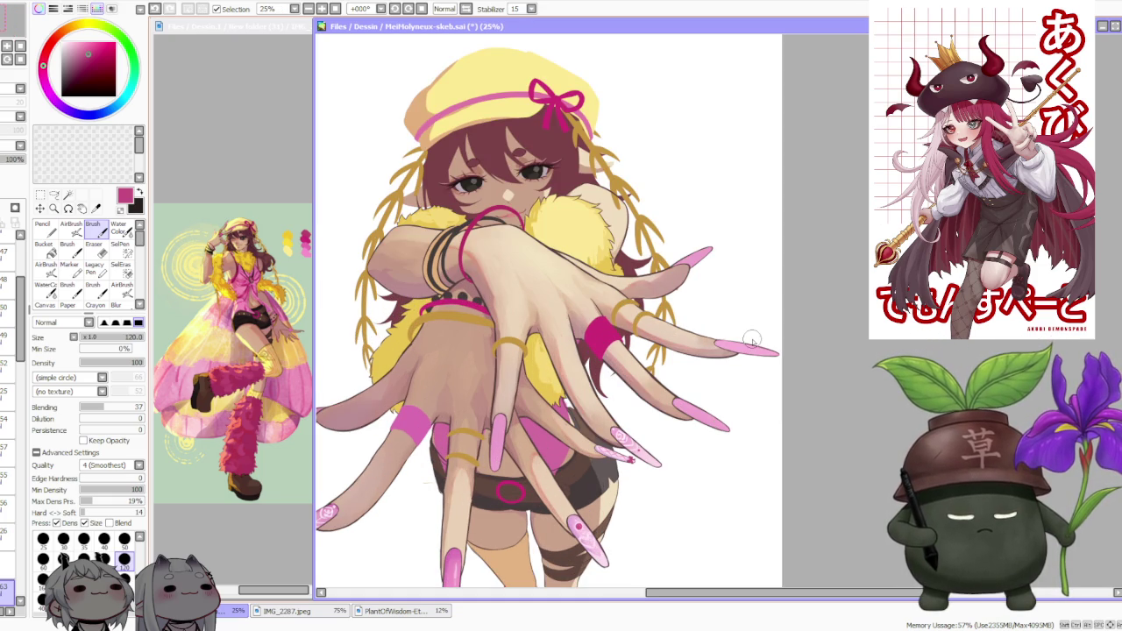
{"action": "scroll", "coordinate": [751, 340], "scroll_direction": "down", "scroll_amount": 1}
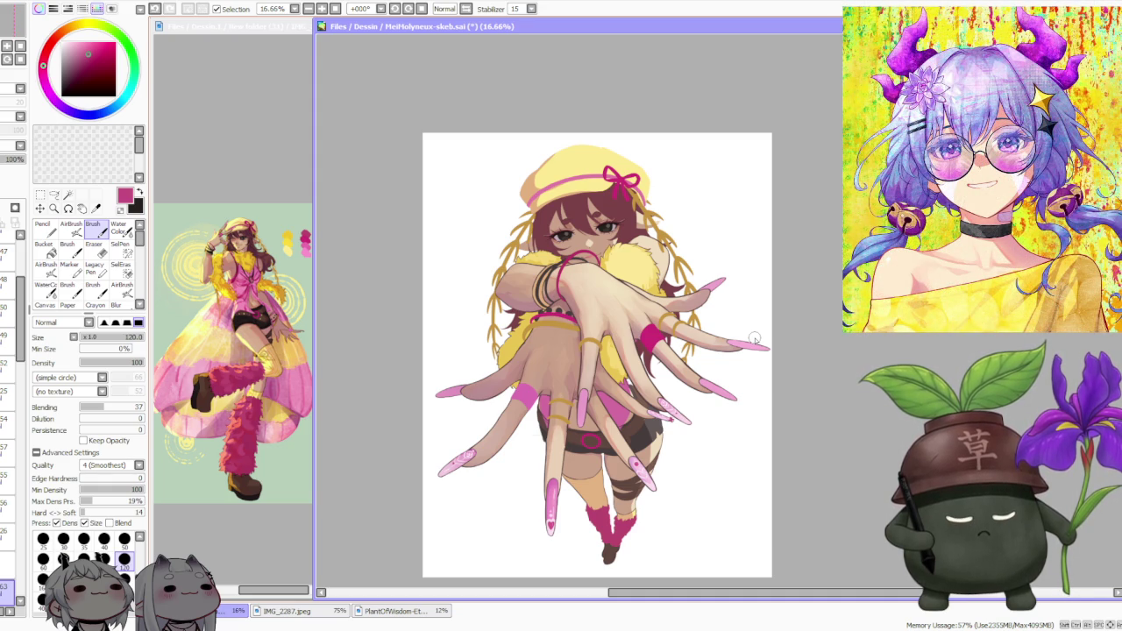
{"action": "scroll", "coordinate": [753, 340], "scroll_direction": "up", "scroll_amount": 2}
{"action": "scroll", "coordinate": [727, 376], "scroll_direction": "up", "scroll_amount": 2}
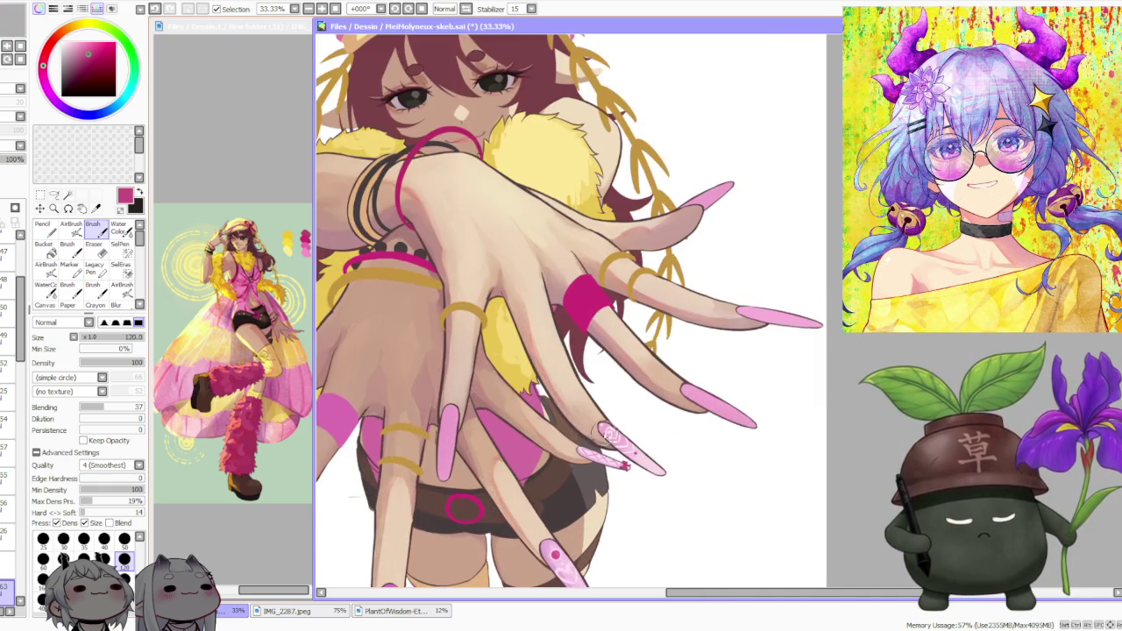
{"action": "scroll", "coordinate": [614, 434], "scroll_direction": "up", "scroll_amount": 1}
{"action": "scroll", "coordinate": [601, 441], "scroll_direction": "down", "scroll_amount": 5}
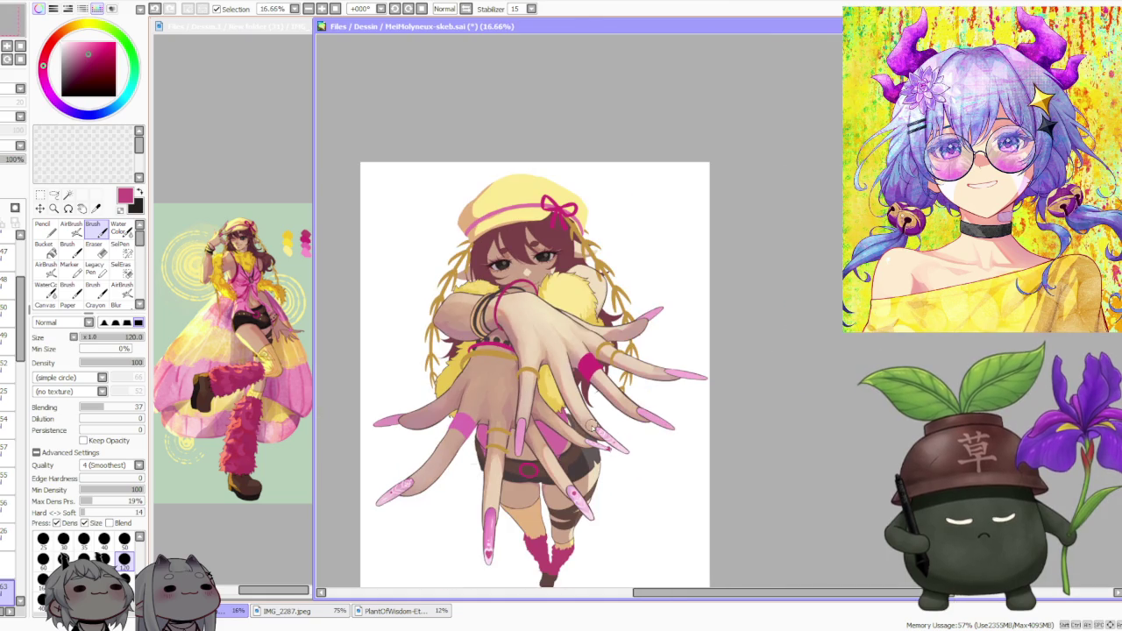
{"action": "scroll", "coordinate": [582, 556], "scroll_direction": "up", "scroll_amount": 4}
{"action": "scroll", "coordinate": [565, 526], "scroll_direction": "down", "scroll_amount": 4}
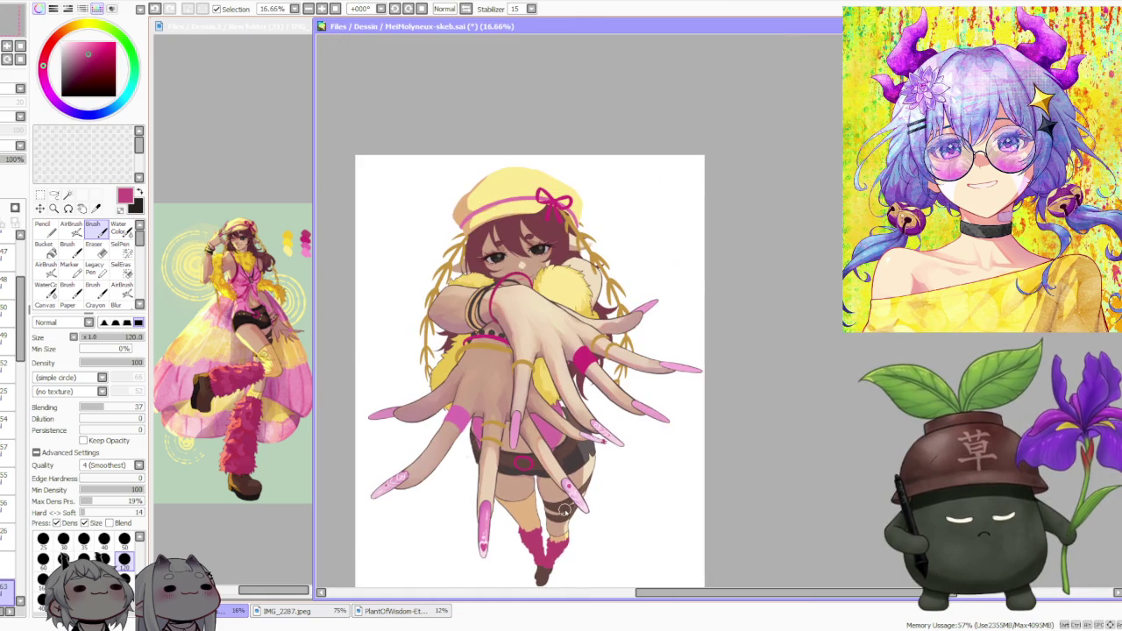
{"action": "scroll", "coordinate": [473, 531], "scroll_direction": "up", "scroll_amount": 2}
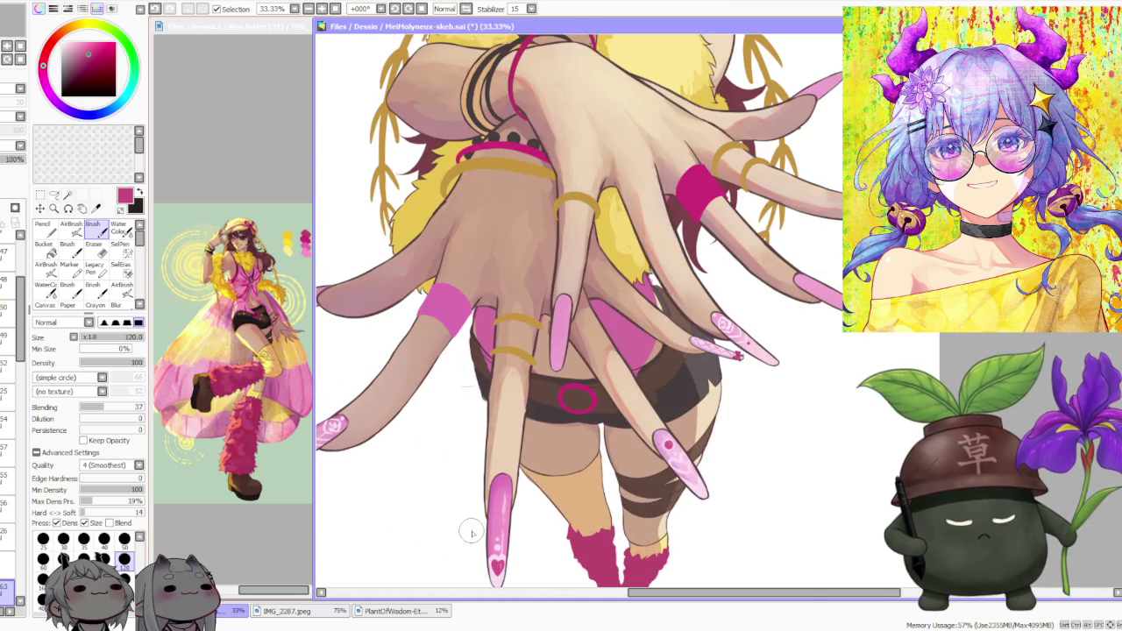
{"action": "scroll", "coordinate": [472, 533], "scroll_direction": "down", "scroll_amount": 2}
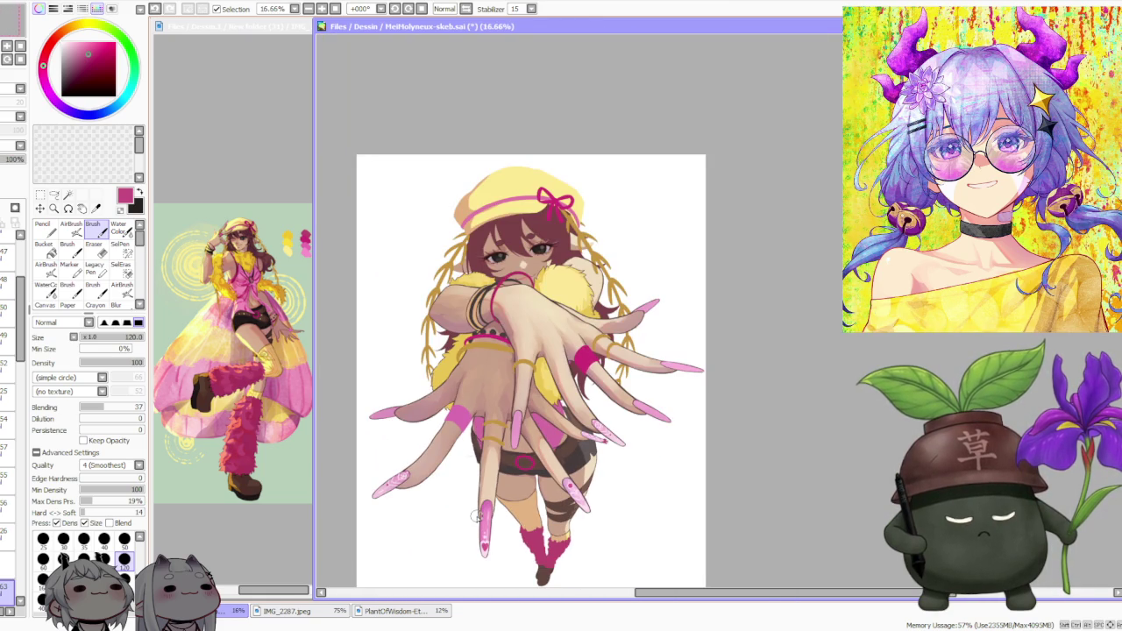
{"action": "scroll", "coordinate": [478, 517], "scroll_direction": "down", "scroll_amount": 1}
{"action": "scroll", "coordinate": [425, 514], "scroll_direction": "up", "scroll_amount": 1}
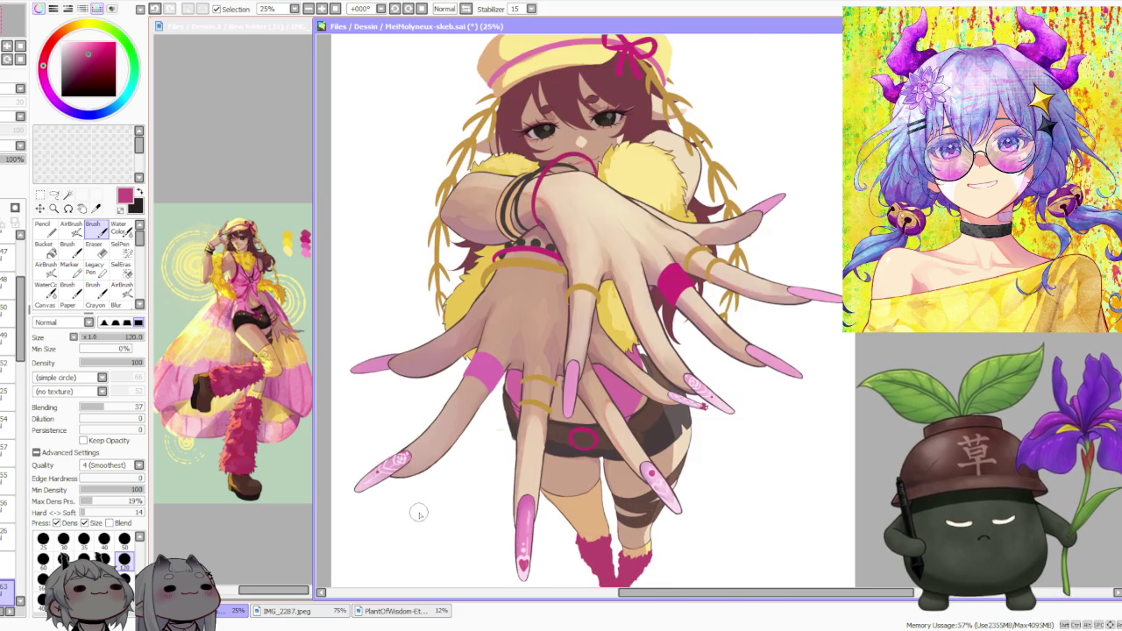
{"action": "scroll", "coordinate": [419, 504], "scroll_direction": "up", "scroll_amount": 2}
{"action": "scroll", "coordinate": [419, 501], "scroll_direction": "down", "scroll_amount": 2}
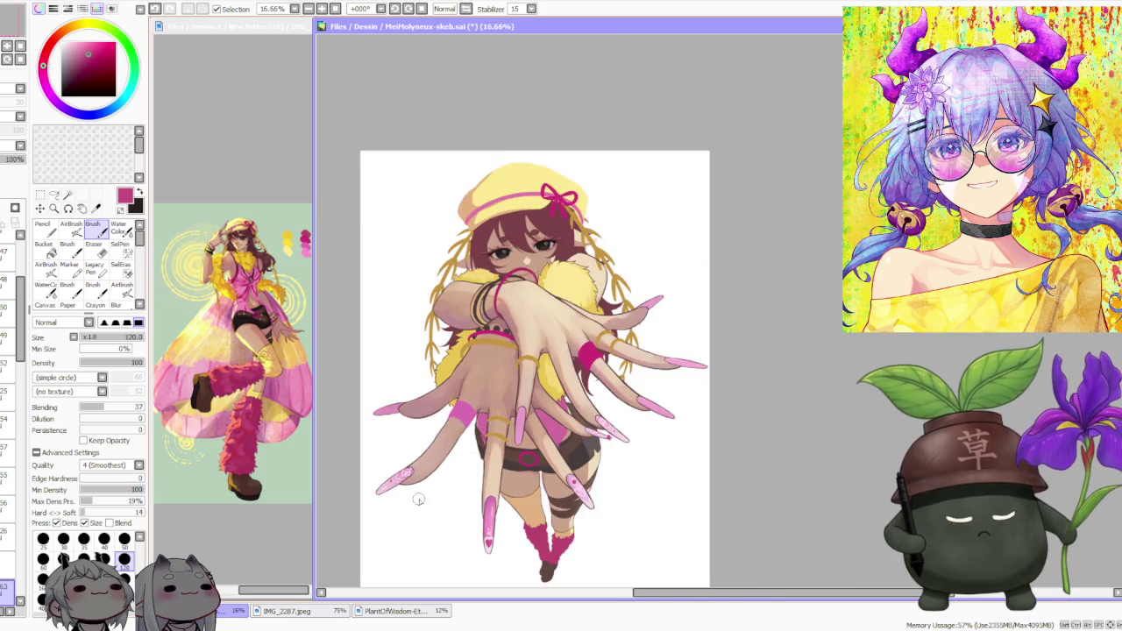
{"action": "scroll", "coordinate": [419, 500], "scroll_direction": "down", "scroll_amount": 1}
{"action": "scroll", "coordinate": [421, 496], "scroll_direction": "down", "scroll_amount": 1}
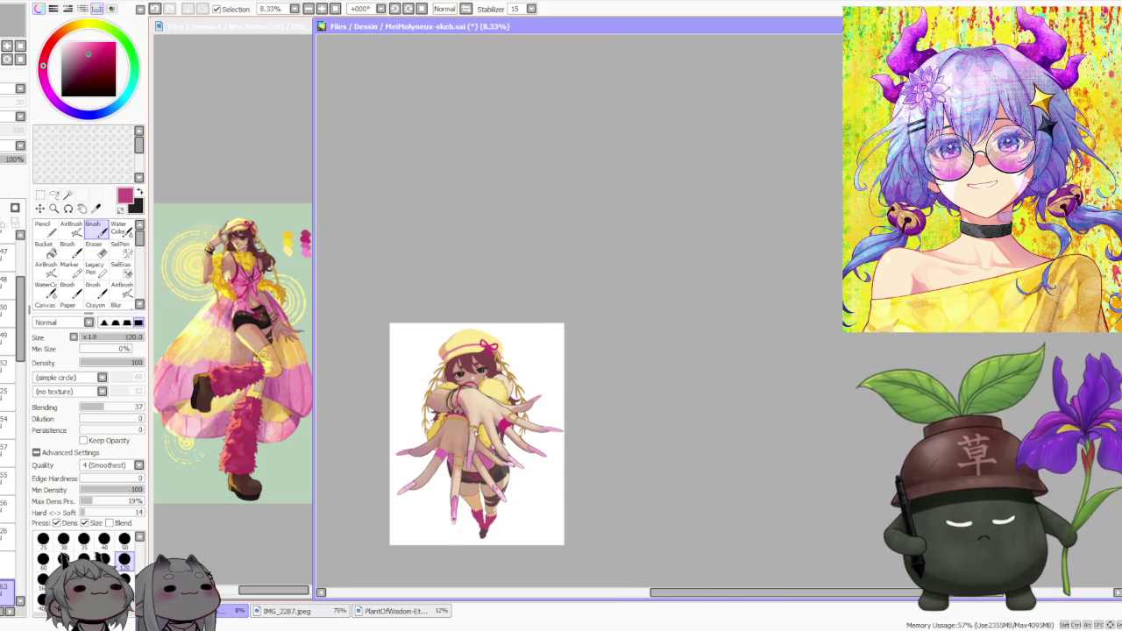
{"action": "scroll", "coordinate": [476, 432], "scroll_direction": "up", "scroll_amount": 1}
{"action": "scroll", "coordinate": [474, 431], "scroll_direction": "up", "scroll_amount": 1}
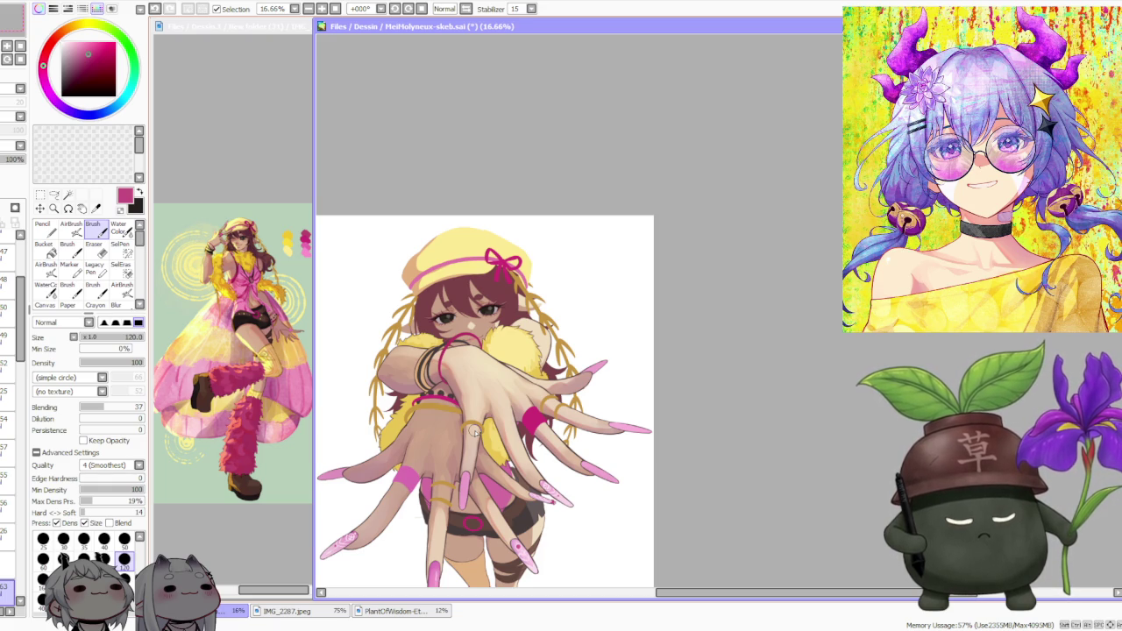
{"action": "scroll", "coordinate": [473, 431], "scroll_direction": "down", "scroll_amount": 1}
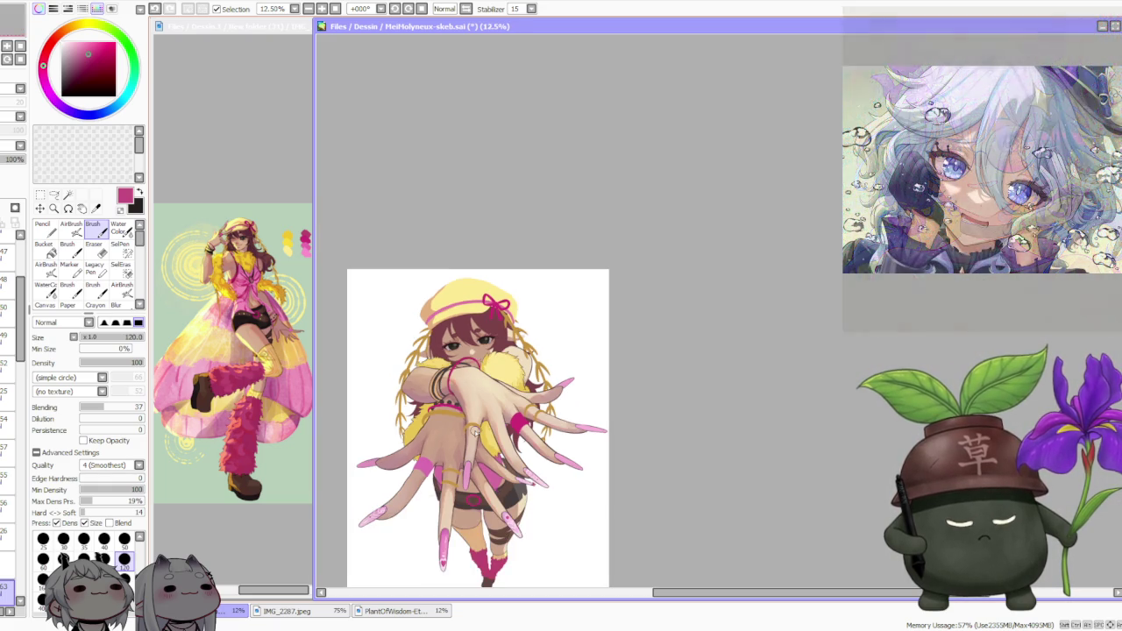
{"action": "scroll", "coordinate": [711, 417], "scroll_direction": "down", "scroll_amount": 2}
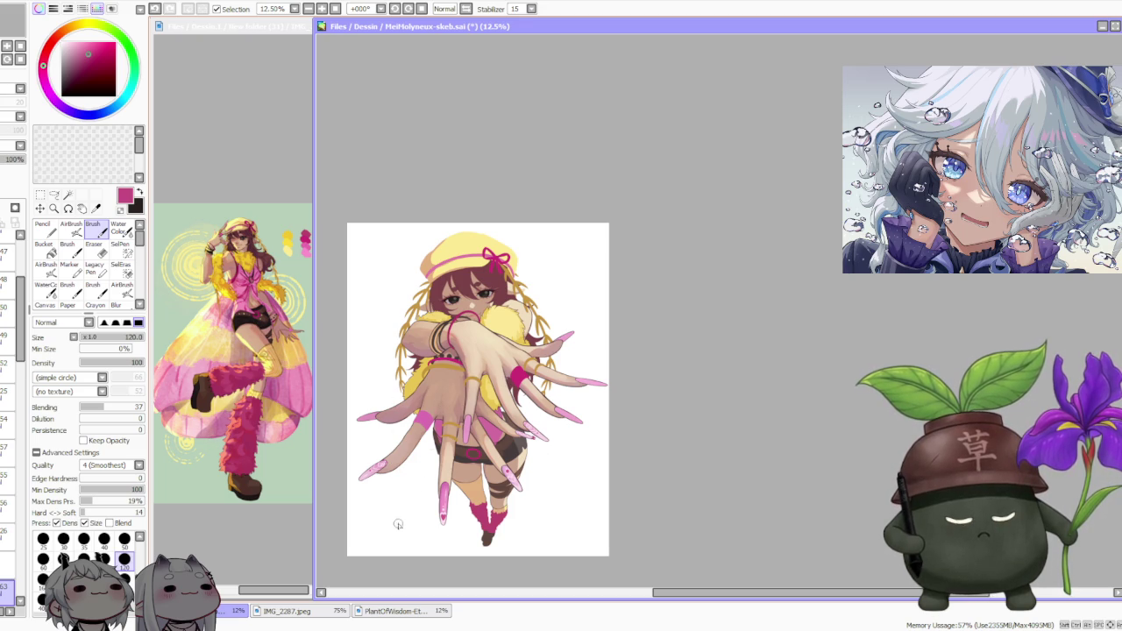
{"action": "scroll", "coordinate": [24, 266], "scroll_direction": "up", "scroll_amount": 3}
{"action": "left_click", "coordinate": [7, 272]}
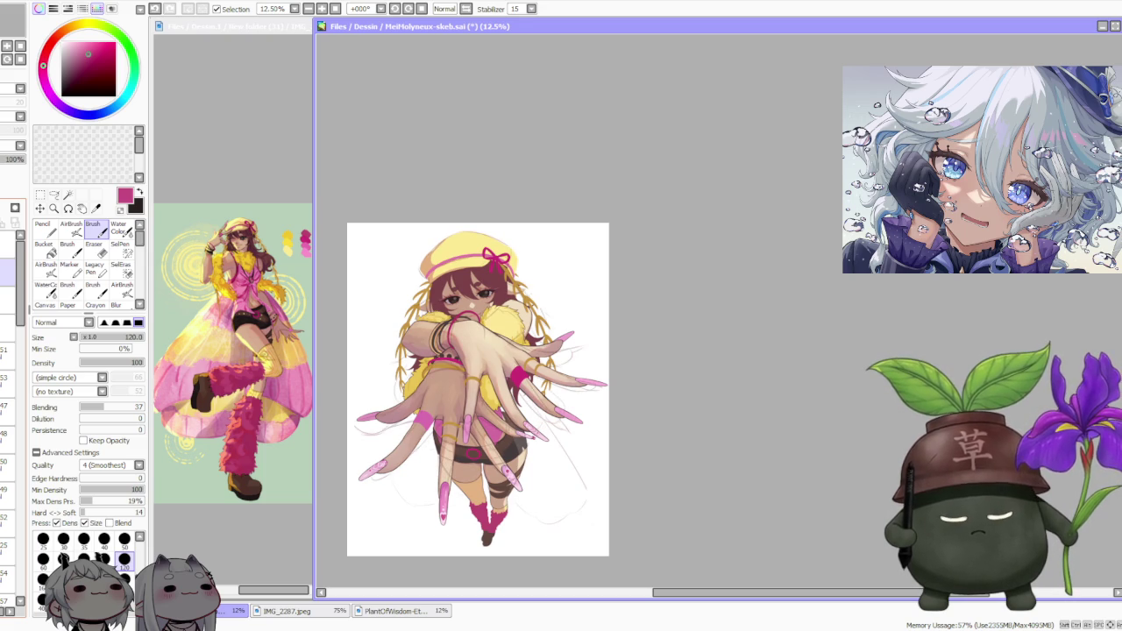
- Step down through the layers in the Layer panel, then reselect the sketch layer
{"action": "left_click", "coordinate": [7, 301]}
{"action": "left_click", "coordinate": [7, 329]}
{"action": "left_click", "coordinate": [7, 357]}
{"action": "left_click", "coordinate": [7, 384]}
{"action": "left_click", "coordinate": [7, 412]}
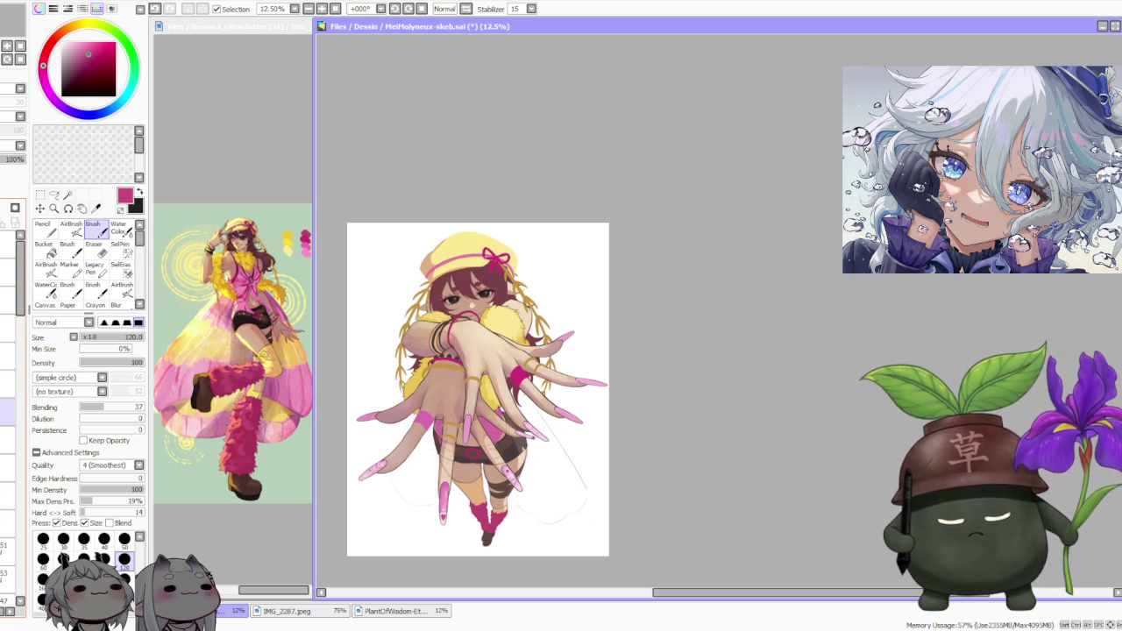
{"action": "left_click", "coordinate": [7, 440]}
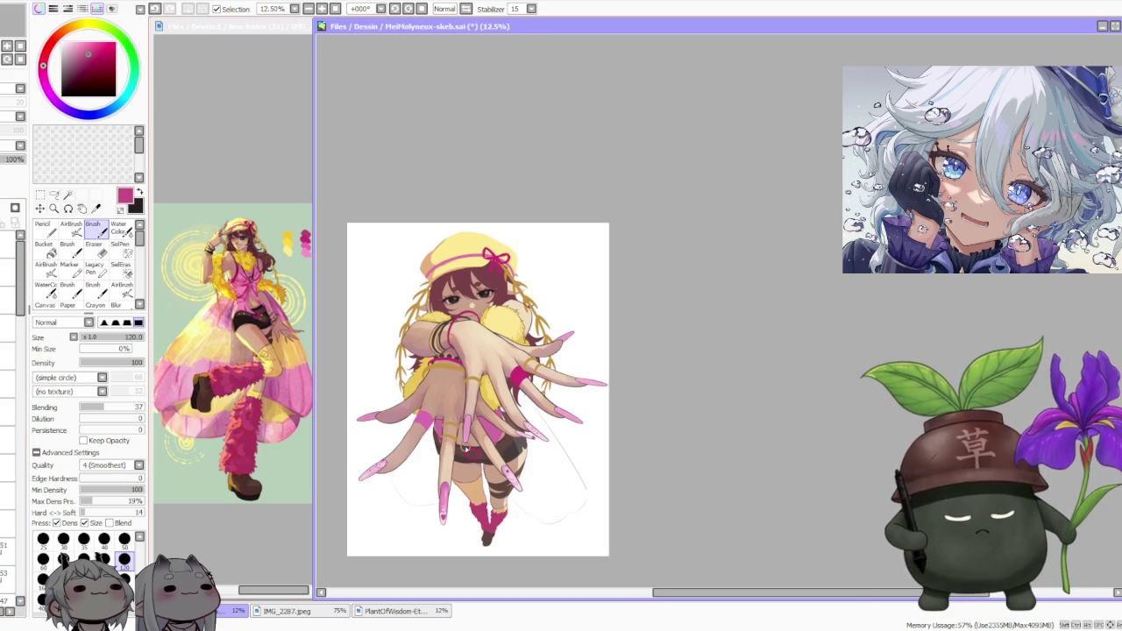
{"action": "scroll", "coordinate": [446, 465], "scroll_direction": "up", "scroll_amount": 1}
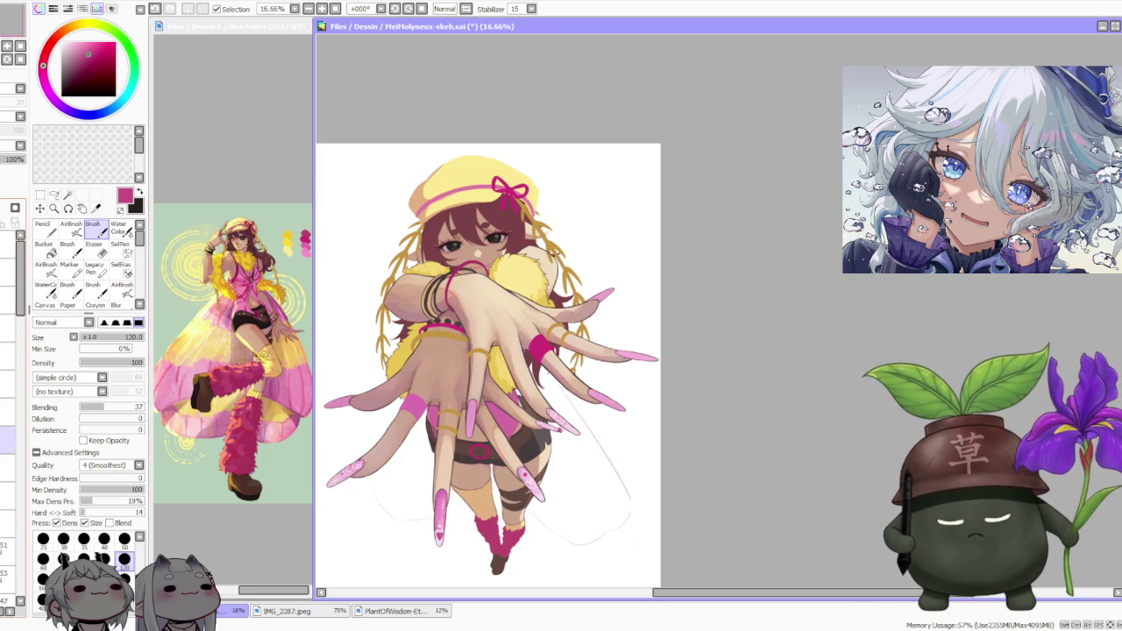
{"action": "left_click", "coordinate": [7, 272]}
- Raise the sketch layer's opacity so faint lines show around the hands and legs
{"action": "mouse_move", "coordinate": [4, 161]}
{"action": "left_mouse_down"}
{"action": "mouse_move", "coordinate": [40, 167]}
{"action": "mouse_move", "coordinate": [14, 173]}
{"action": "left_mouse_up"}
{"action": "scroll", "coordinate": [474, 294], "scroll_direction": "down", "scroll_amount": 1}
{"action": "scroll", "coordinate": [576, 289], "scroll_direction": "down", "scroll_amount": 1}
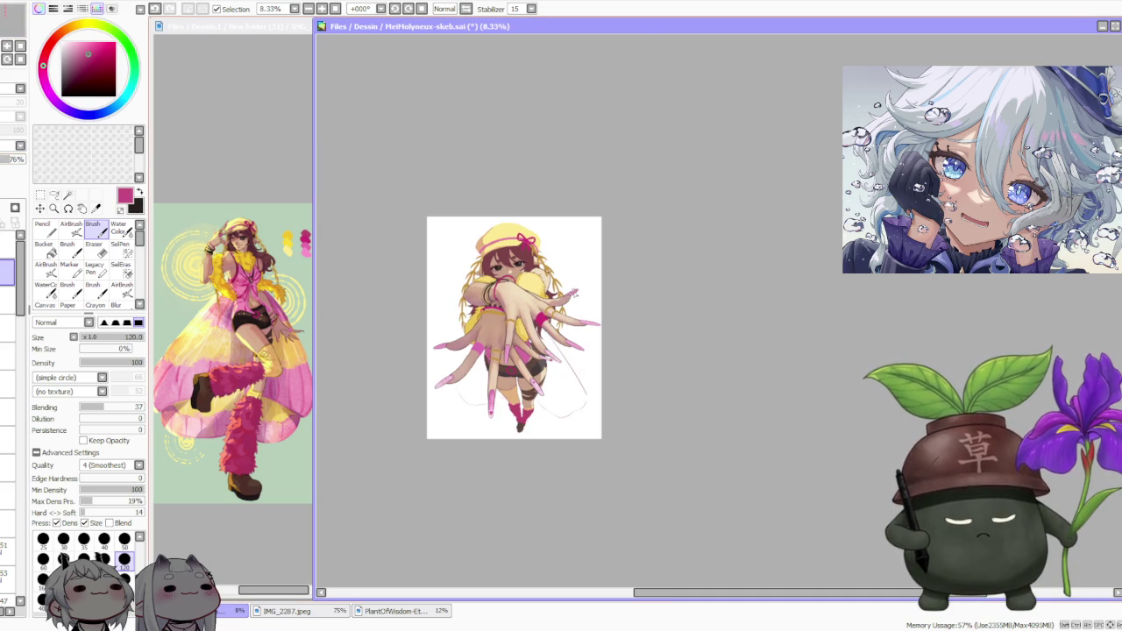
{"action": "scroll", "coordinate": [576, 290], "scroll_direction": "up", "scroll_amount": 1}
{"action": "scroll", "coordinate": [544, 322], "scroll_direction": "up", "scroll_amount": 1}
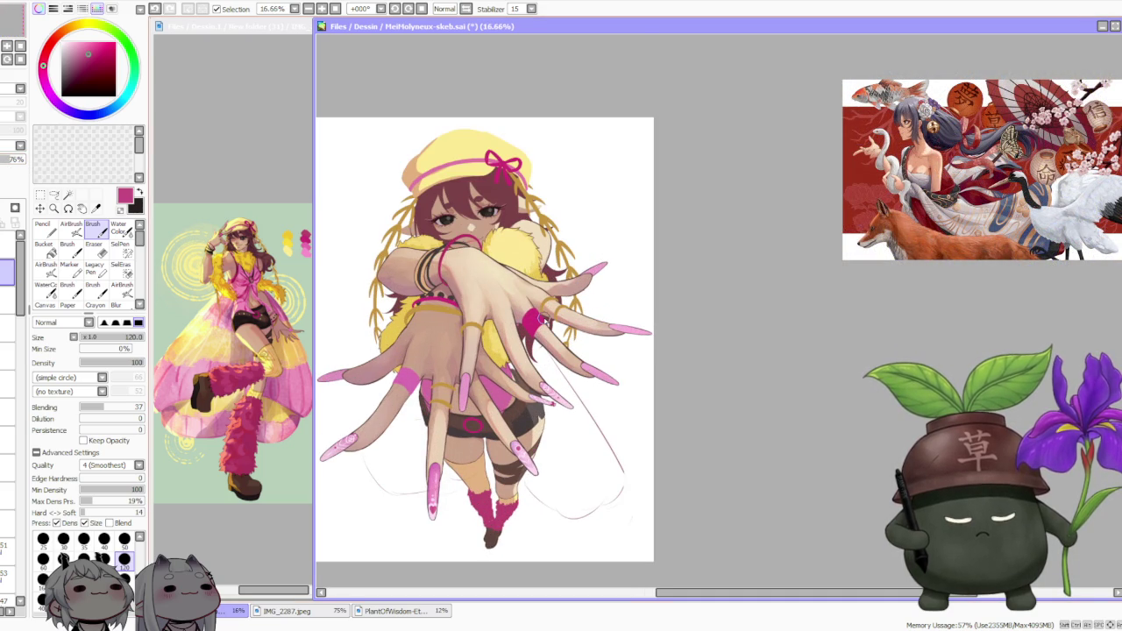
{"action": "scroll", "coordinate": [544, 322], "scroll_direction": "down", "scroll_amount": 1}
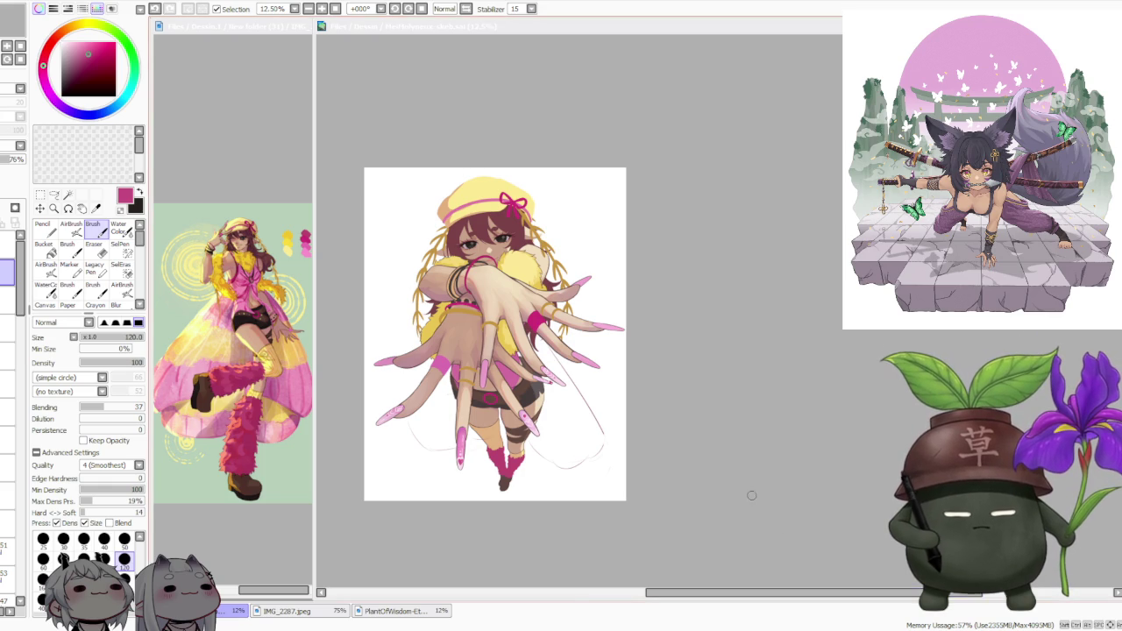
{"action": "left_click", "coordinate": [731, 378]}
{"action": "scroll", "coordinate": [610, 341], "scroll_direction": "down", "scroll_amount": 1}
{"action": "scroll", "coordinate": [538, 350], "scroll_direction": "up", "scroll_amount": 1}
{"action": "scroll", "coordinate": [507, 347], "scroll_direction": "up", "scroll_amount": 1}
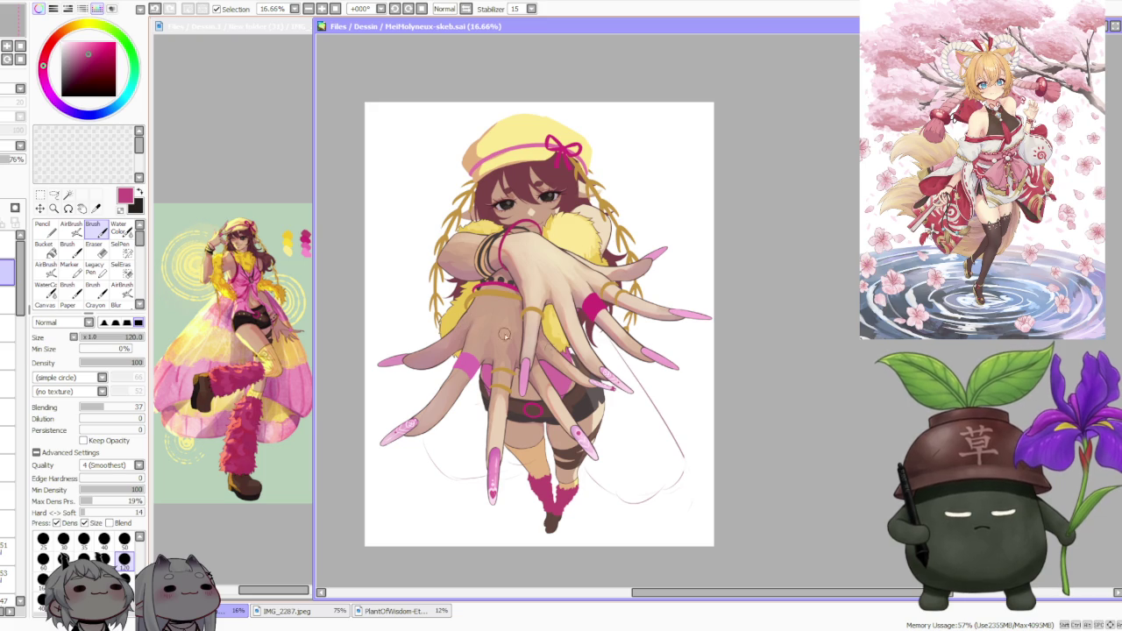
{"action": "scroll", "coordinate": [469, 321], "scroll_direction": "up", "scroll_amount": 1}
{"action": "scroll", "coordinate": [491, 359], "scroll_direction": "up", "scroll_amount": 2}
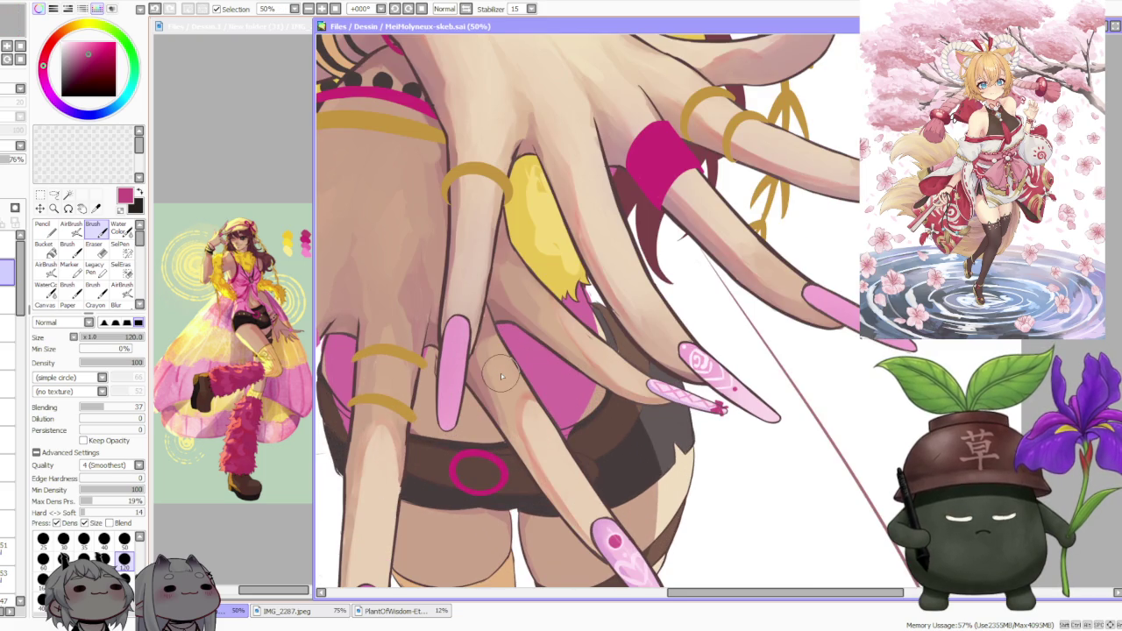
{"action": "scroll", "coordinate": [501, 377], "scroll_direction": "down", "scroll_amount": 2}
{"action": "scroll", "coordinate": [501, 375], "scroll_direction": "down", "scroll_amount": 1}
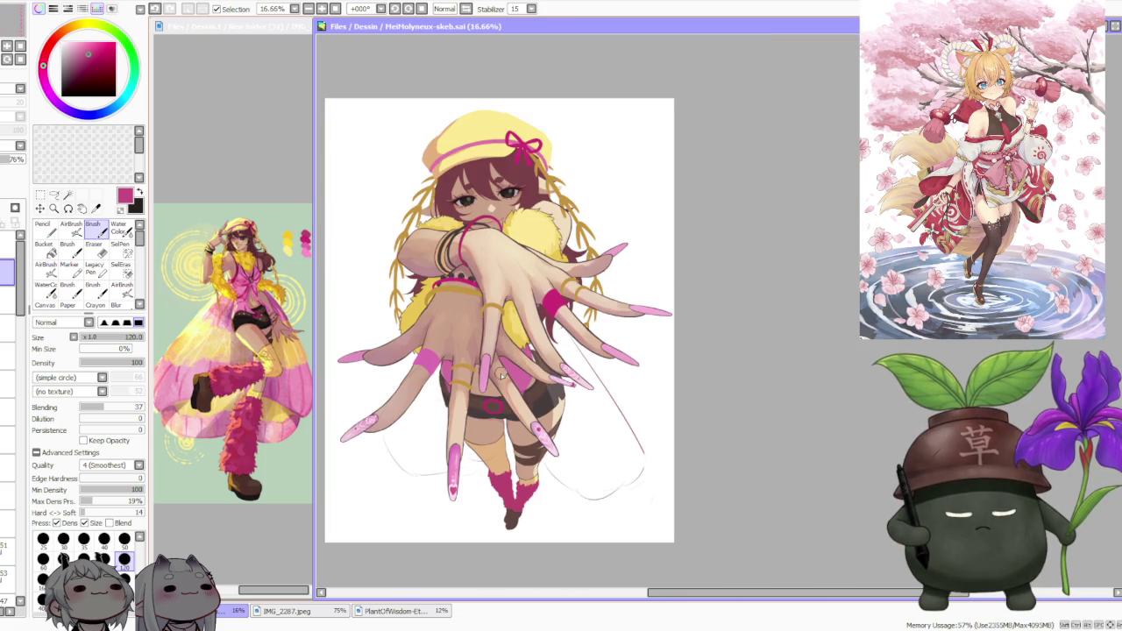
{"action": "scroll", "coordinate": [617, 258], "scroll_direction": "up", "scroll_amount": 1}
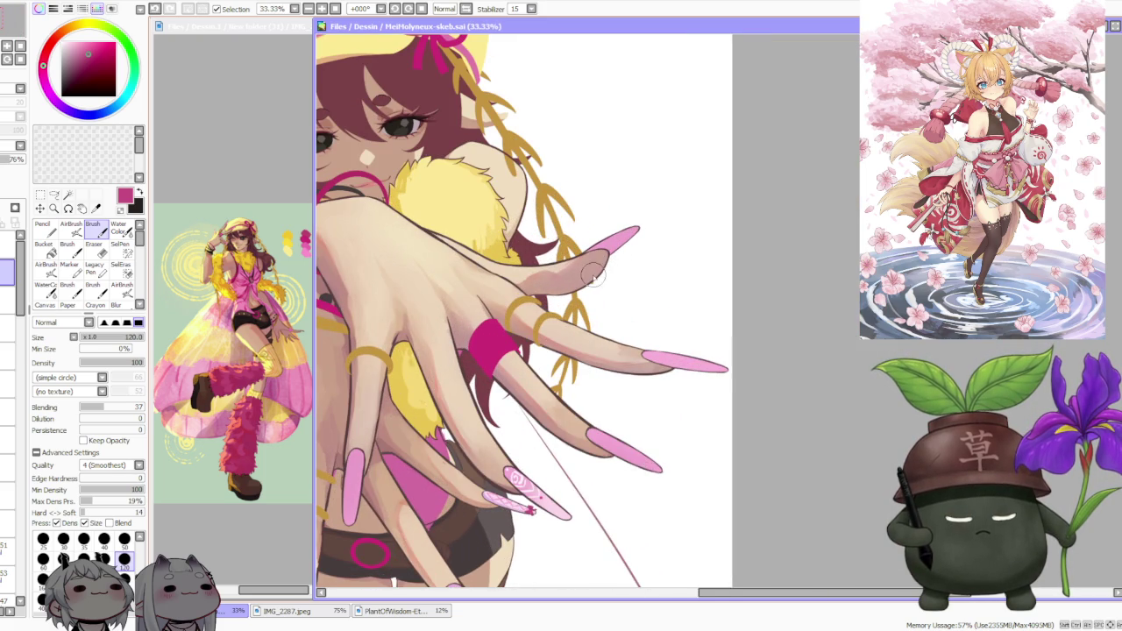
{"action": "scroll", "coordinate": [639, 267], "scroll_direction": "down", "scroll_amount": 1}
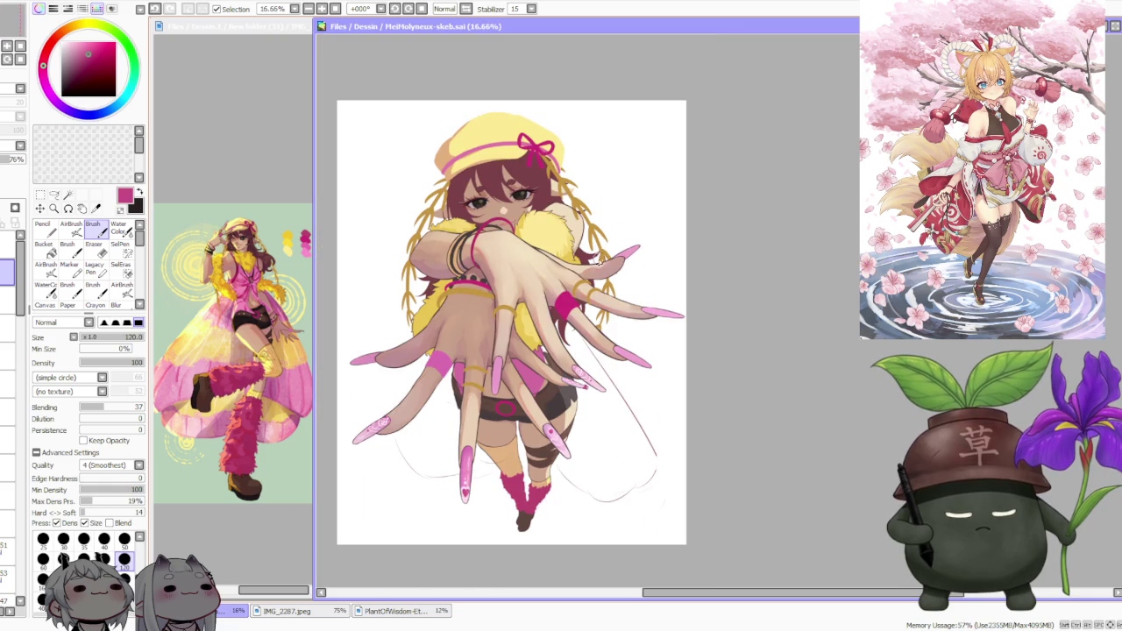
{"action": "left_click_drag", "start_coordinate": [312, 269], "coordinate": [468, 272]}
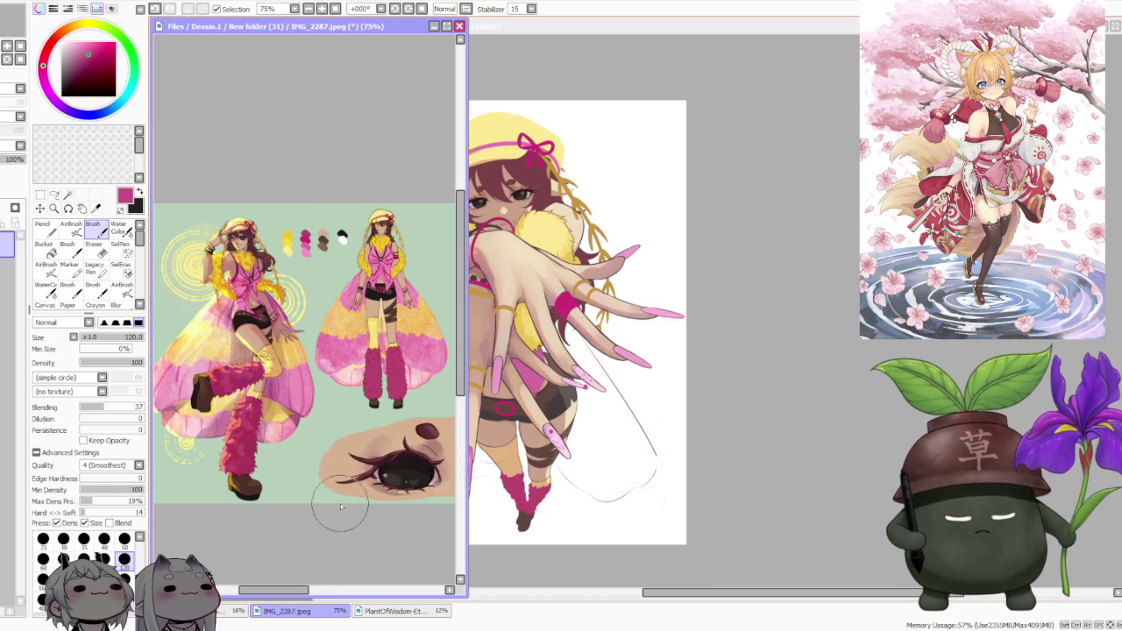
- Shift the reference view to show both figures and the eye study, then bring the drawing forward
{"action": "mouse_move", "coordinate": [259, 589]}
{"action": "left_mouse_down"}
{"action": "mouse_move", "coordinate": [326, 567]}
{"action": "mouse_move", "coordinate": [255, 551]}
{"action": "left_mouse_up"}
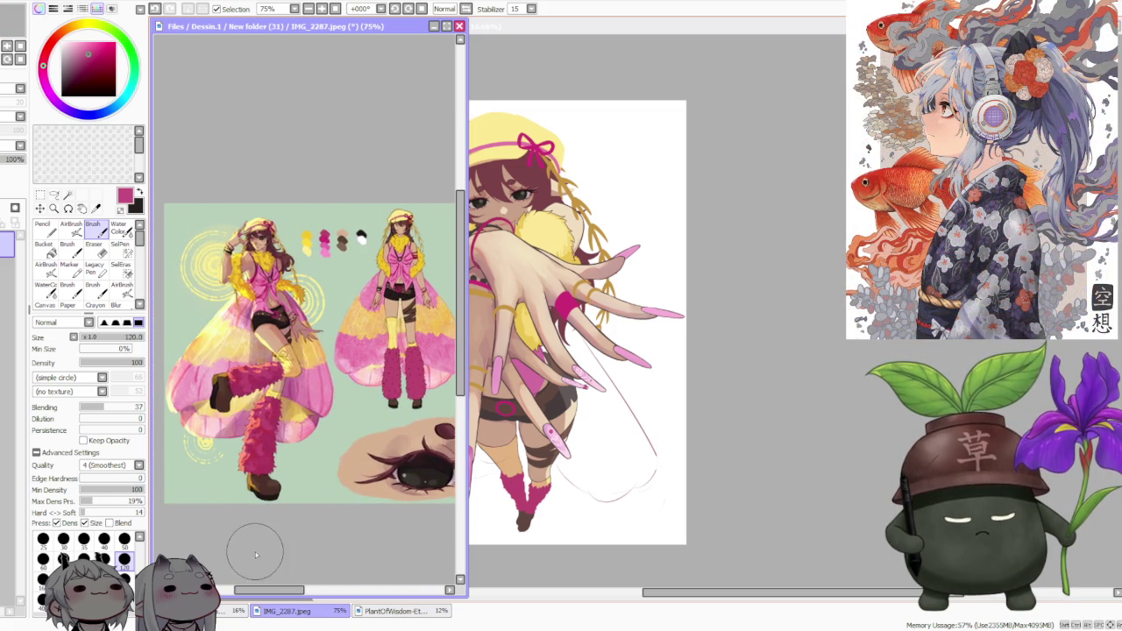
{"action": "left_click", "coordinate": [791, 335]}
- Zoom the canvas in and back out around the pink nails
{"action": "scroll", "coordinate": [530, 204], "scroll_direction": "up", "scroll_amount": 2}
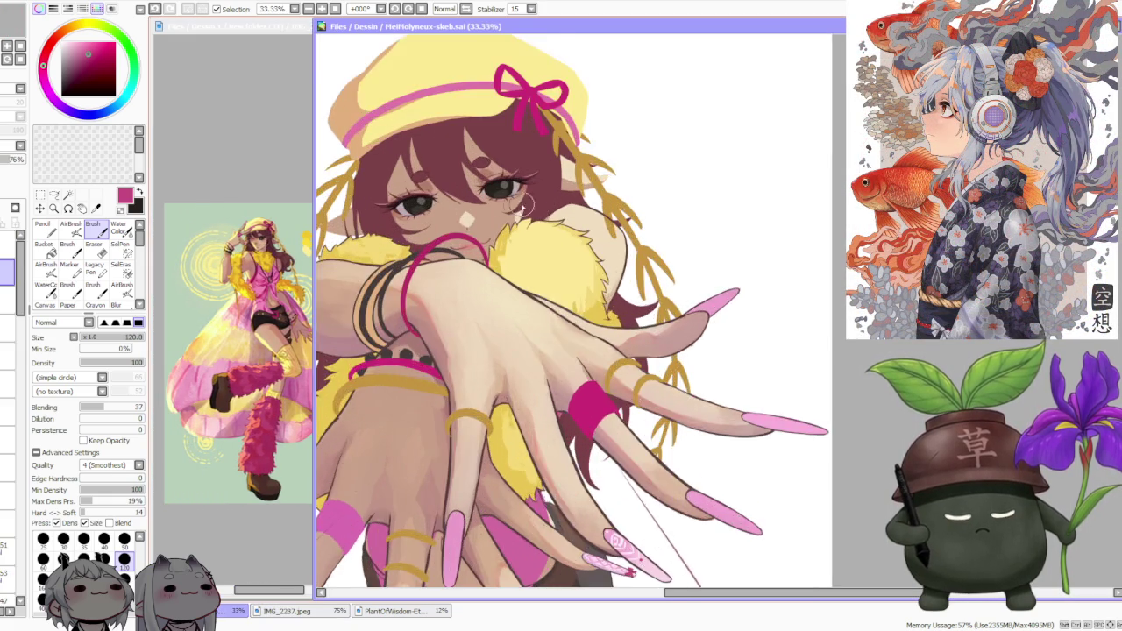
{"action": "scroll", "coordinate": [530, 203], "scroll_direction": "up", "scroll_amount": 1}
{"action": "scroll", "coordinate": [531, 203], "scroll_direction": "down", "scroll_amount": 2}
{"action": "scroll", "coordinate": [530, 203], "scroll_direction": "down", "scroll_amount": 1}
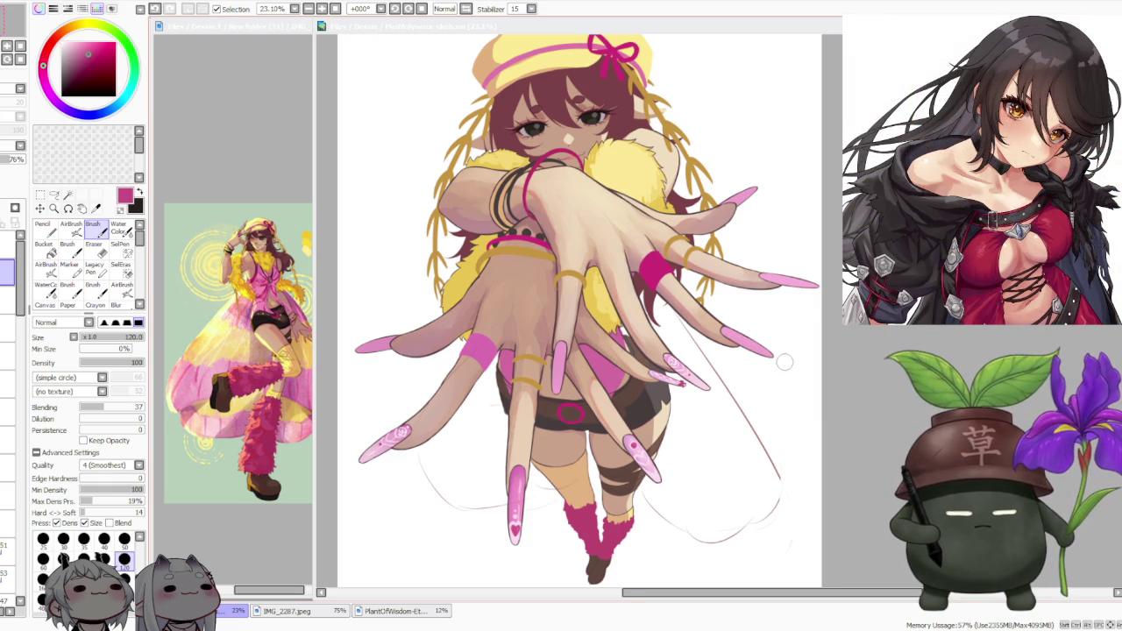
{"action": "scroll", "coordinate": [784, 361], "scroll_direction": "down", "scroll_amount": 1}
{"action": "left_click", "coordinate": [747, 228]}
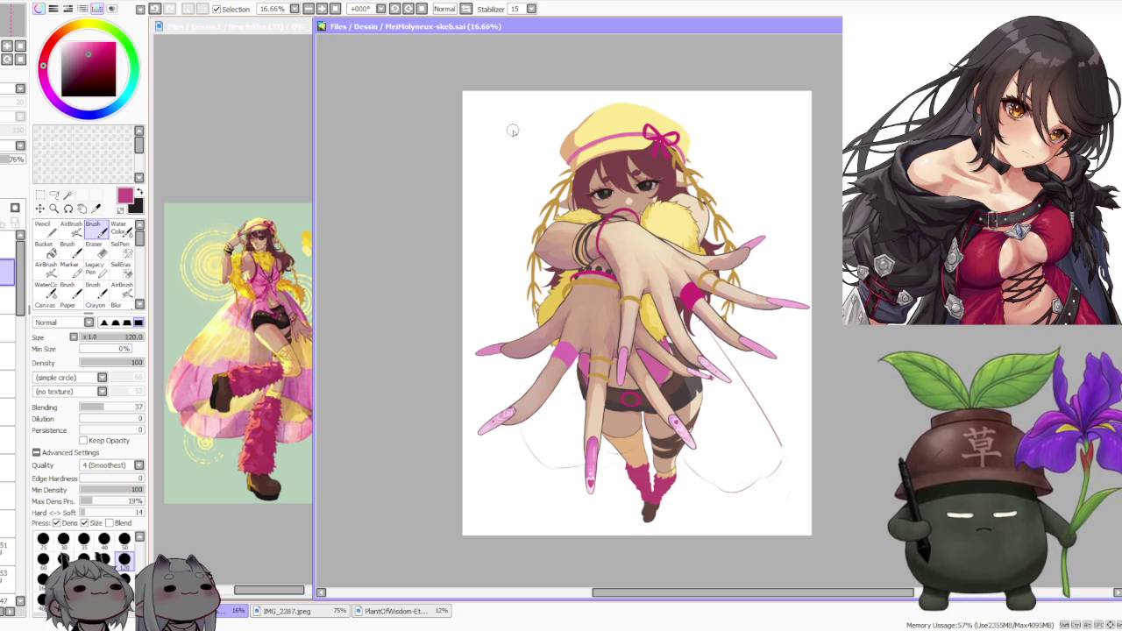
{"action": "scroll", "coordinate": [513, 130], "scroll_direction": "up", "scroll_amount": 1}
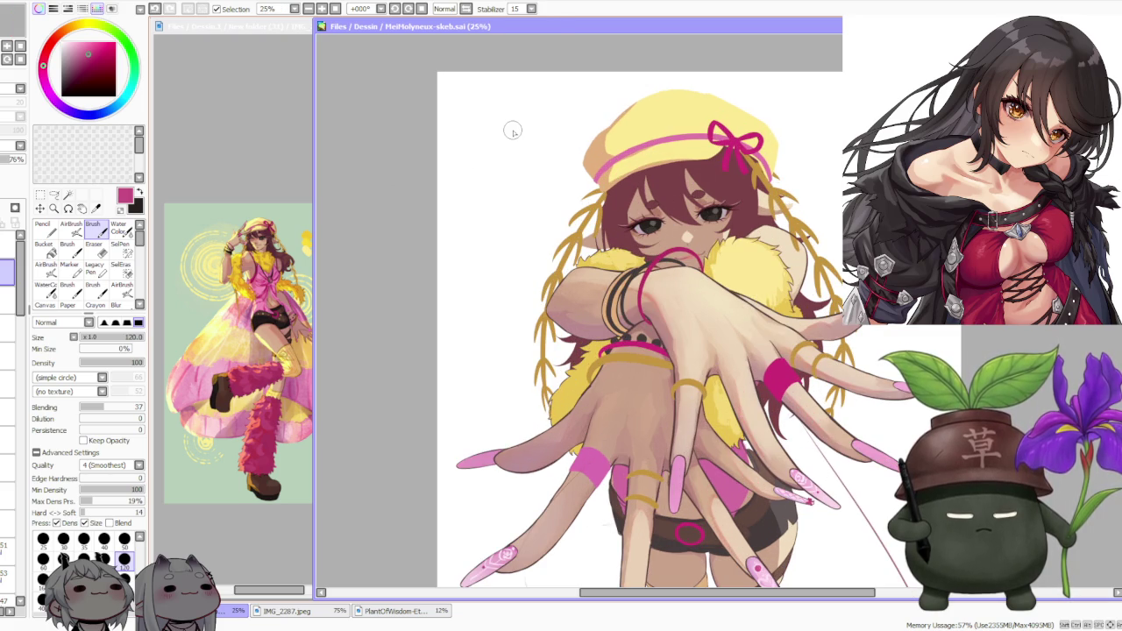
{"action": "scroll", "coordinate": [512, 131], "scroll_direction": "down", "scroll_amount": 1}
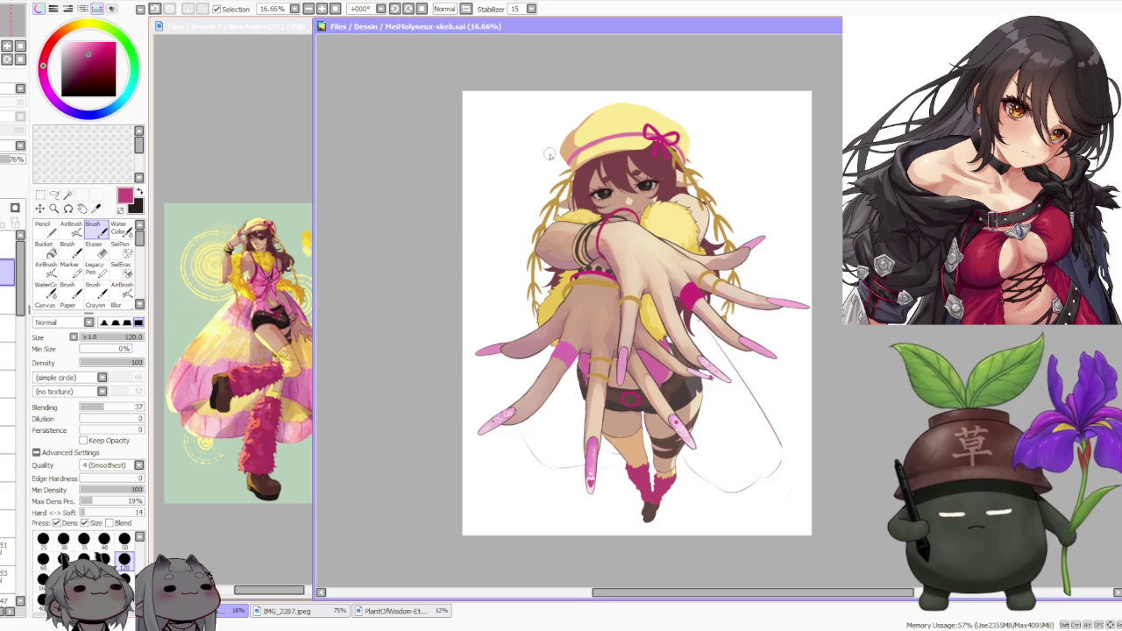
{"action": "scroll", "coordinate": [633, 182], "scroll_direction": "up", "scroll_amount": 1}
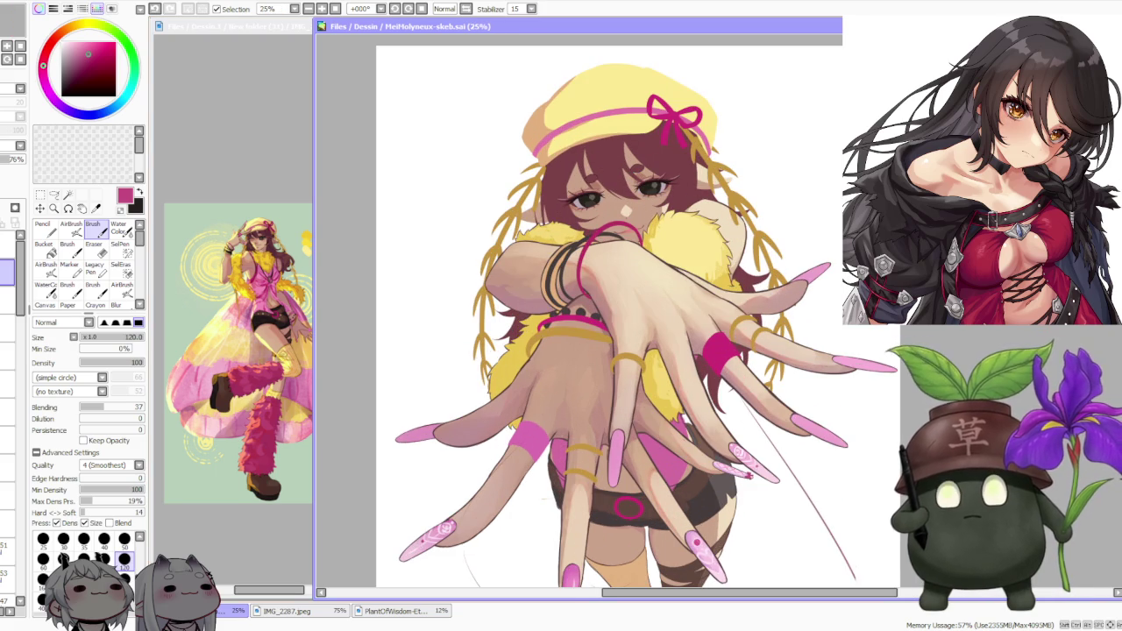
{"action": "key", "text": "alt+Tab"}
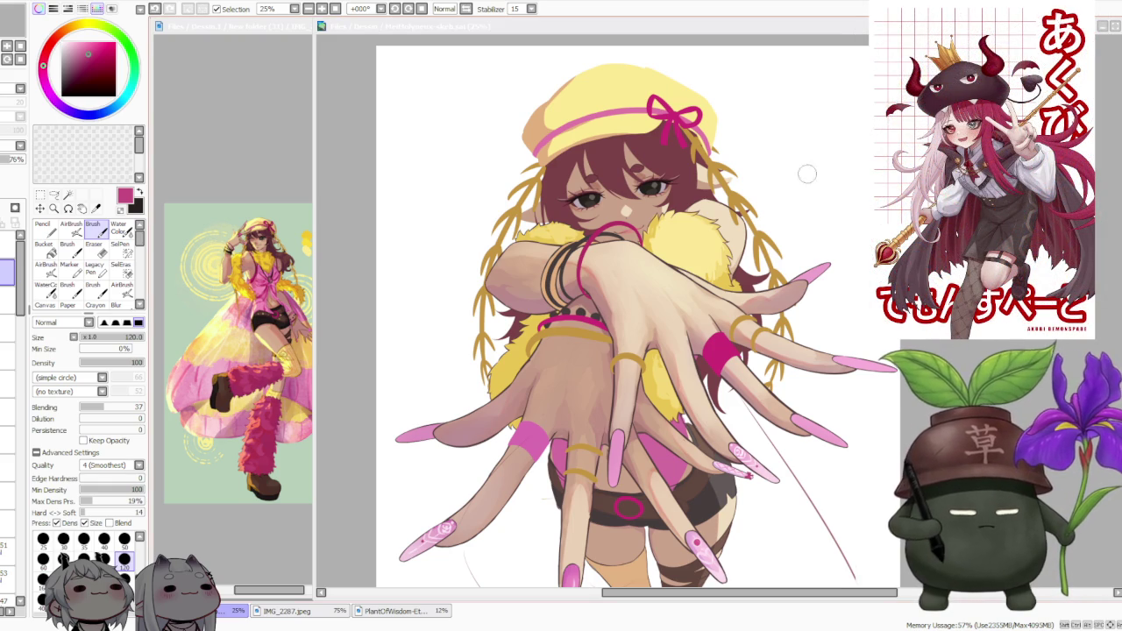
- Make the drawing the active document and adjust the layer panel view
{"action": "scroll", "coordinate": [800, 259], "scroll_direction": "down", "scroll_amount": 1}
{"action": "scroll", "coordinate": [753, 442], "scroll_direction": "up", "scroll_amount": 2}
{"action": "scroll", "coordinate": [710, 386], "scroll_direction": "down", "scroll_amount": 1}
{"action": "scroll", "coordinate": [704, 375], "scroll_direction": "up", "scroll_amount": 1}
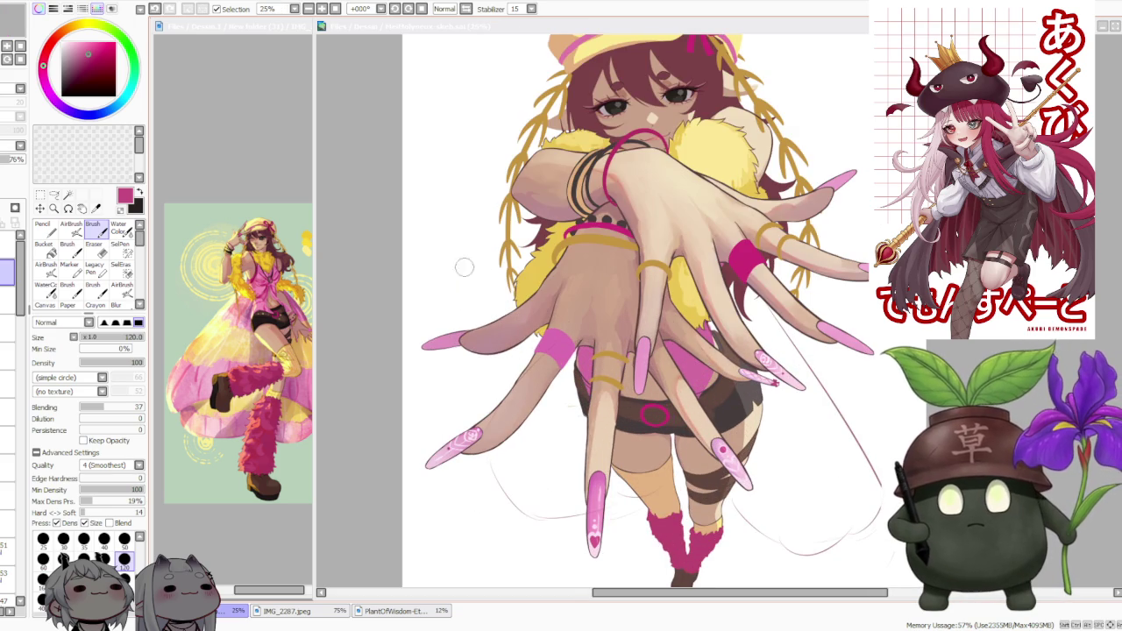
{"action": "left_click", "coordinate": [387, 291]}
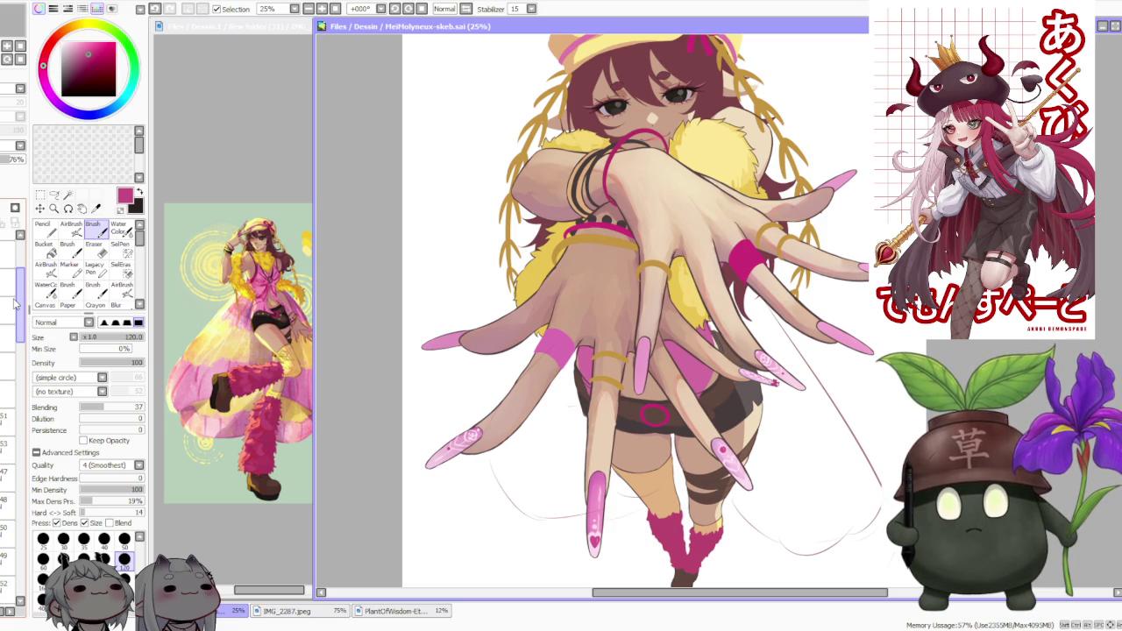
{"action": "mouse_move", "coordinate": [15, 302]}
{"action": "left_mouse_down"}
{"action": "mouse_move", "coordinate": [24, 421]}
{"action": "mouse_move", "coordinate": [24, 395]}
{"action": "left_mouse_up"}
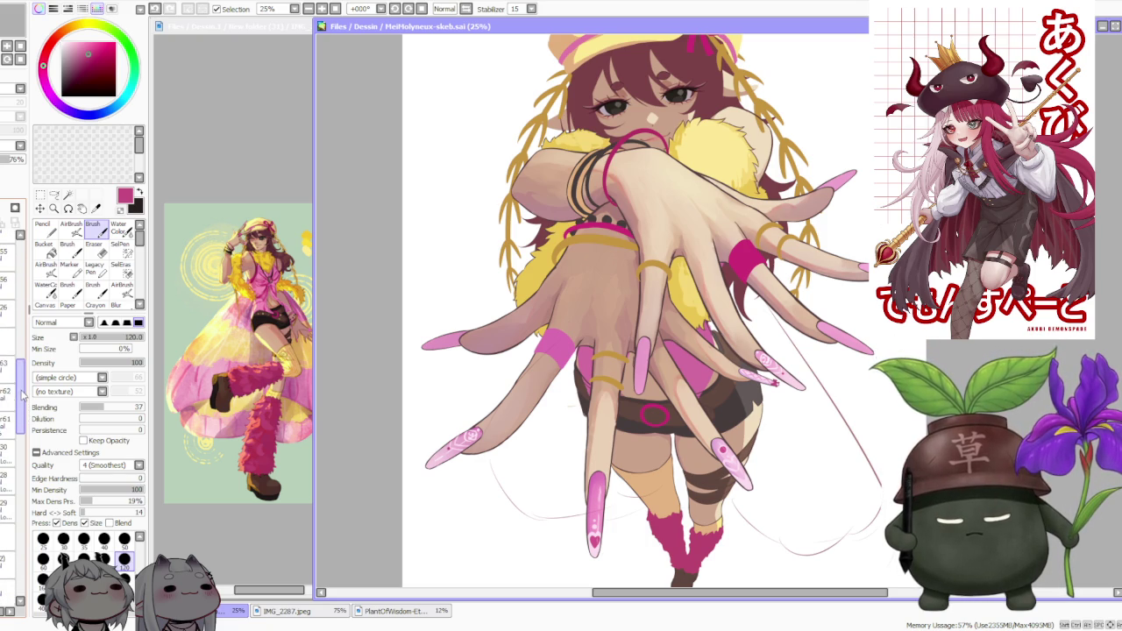
- Select layers 63 then 61 and flick the nail layer's visibility to compare
{"action": "left_click", "coordinate": [7, 362]}
{"action": "left_click", "coordinate": [7, 418]}
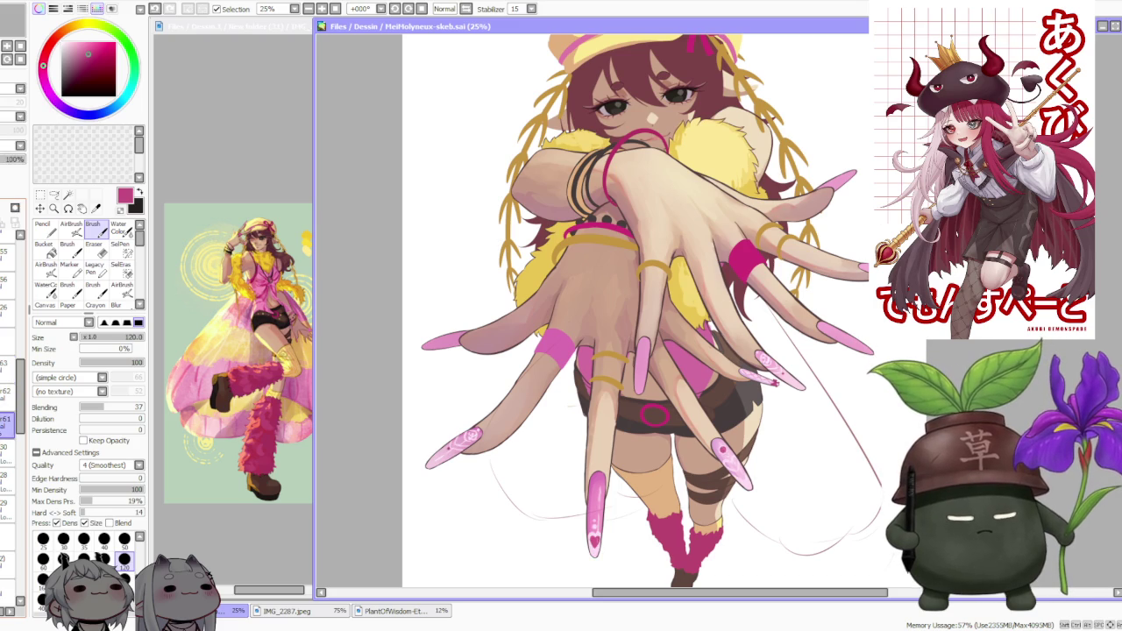
{"action": "left_click", "coordinate": [13, 150]}
{"action": "left_click", "coordinate": [13, 151]}
{"action": "left_click", "coordinate": [13, 151]}
{"action": "left_click", "coordinate": [13, 151]}
{"action": "left_click", "coordinate": [13, 151]}
{"action": "left_click", "coordinate": [14, 151]}
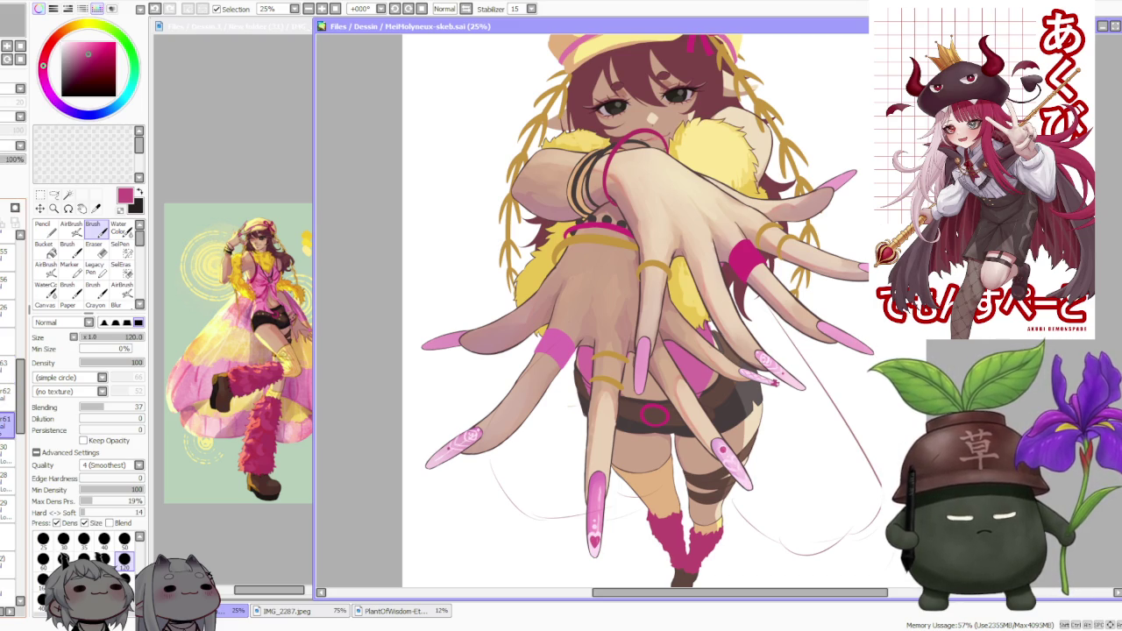
{"action": "left_click", "coordinate": [230, 165]}
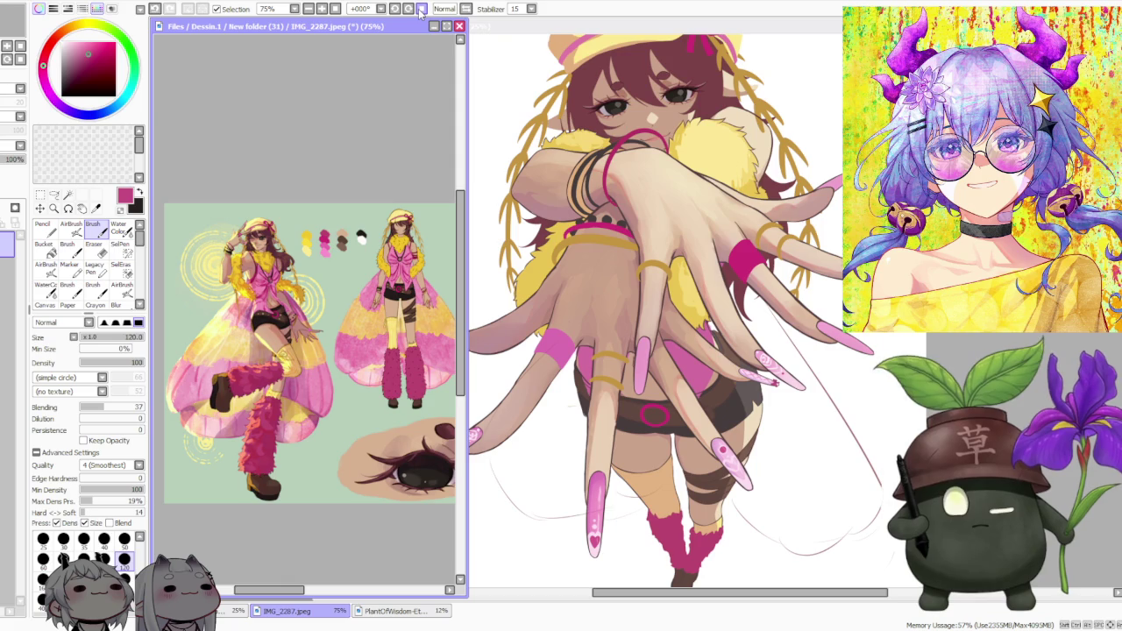
- Rotate the reference view 180°, pan it sideways and zoom to 200% on the decorated hand
{"action": "left_click", "coordinate": [410, 9]}
{"action": "left_click_drag", "start_coordinate": [413, 10], "coordinate": [414, 11]}
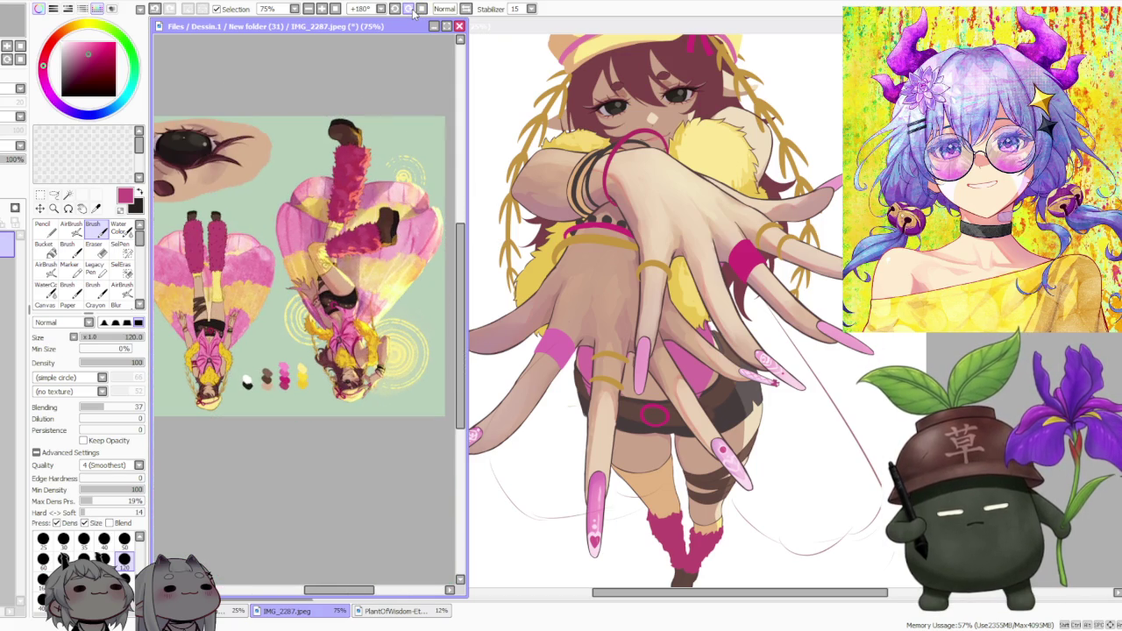
{"action": "left_click_drag", "start_coordinate": [339, 589], "coordinate": [257, 589]}
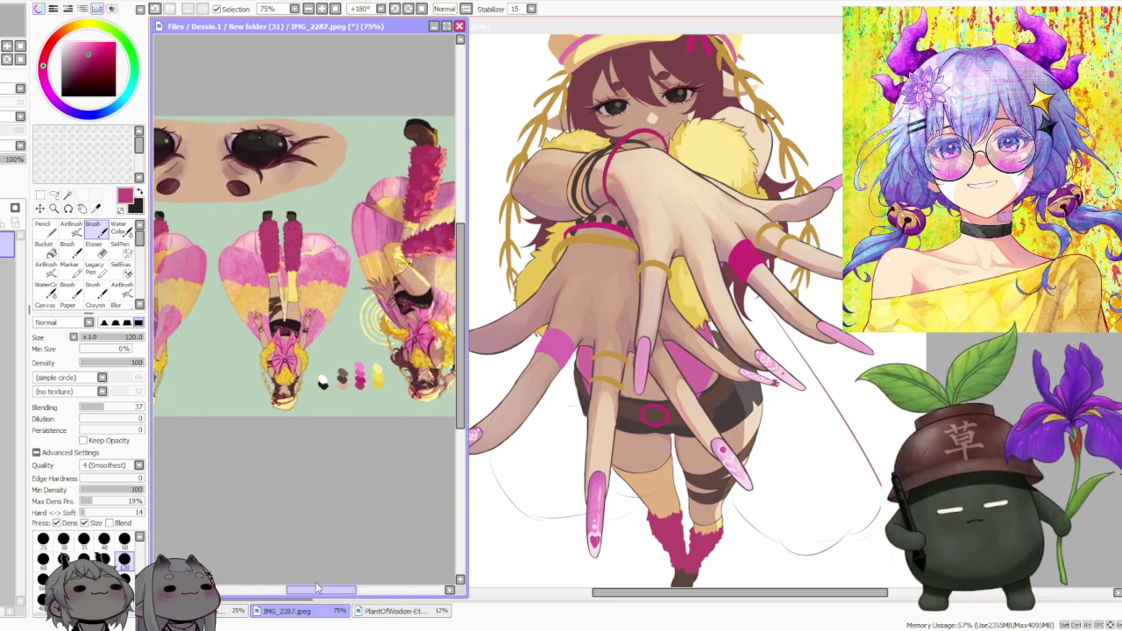
{"action": "scroll", "coordinate": [289, 237], "scroll_direction": "up", "scroll_amount": 3}
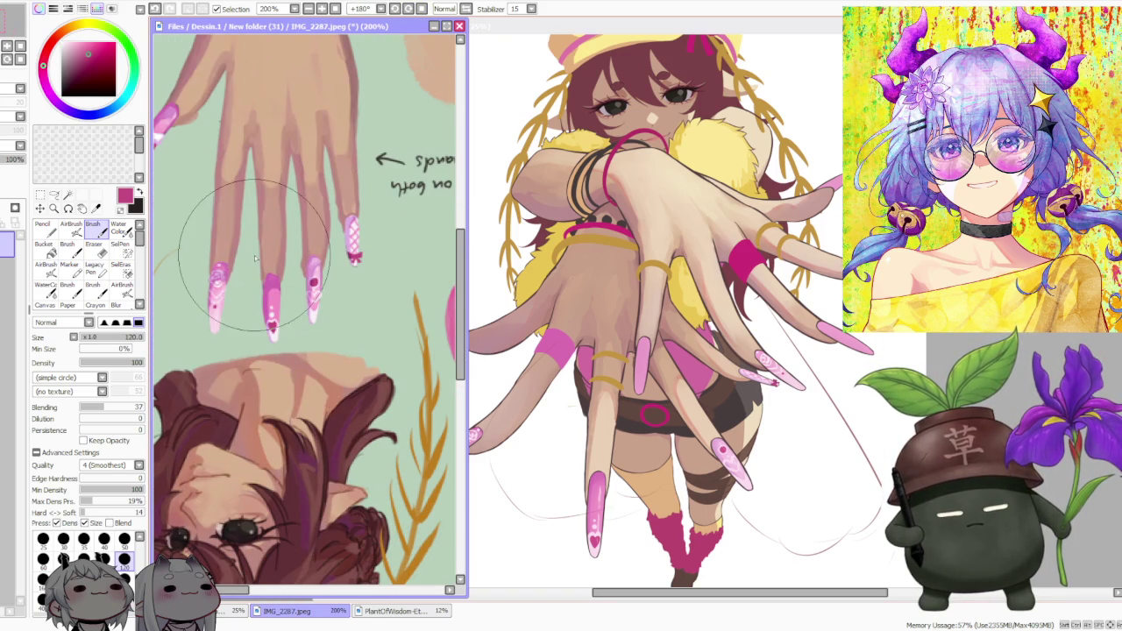
{"action": "key", "text": "ctrl+Tab"}
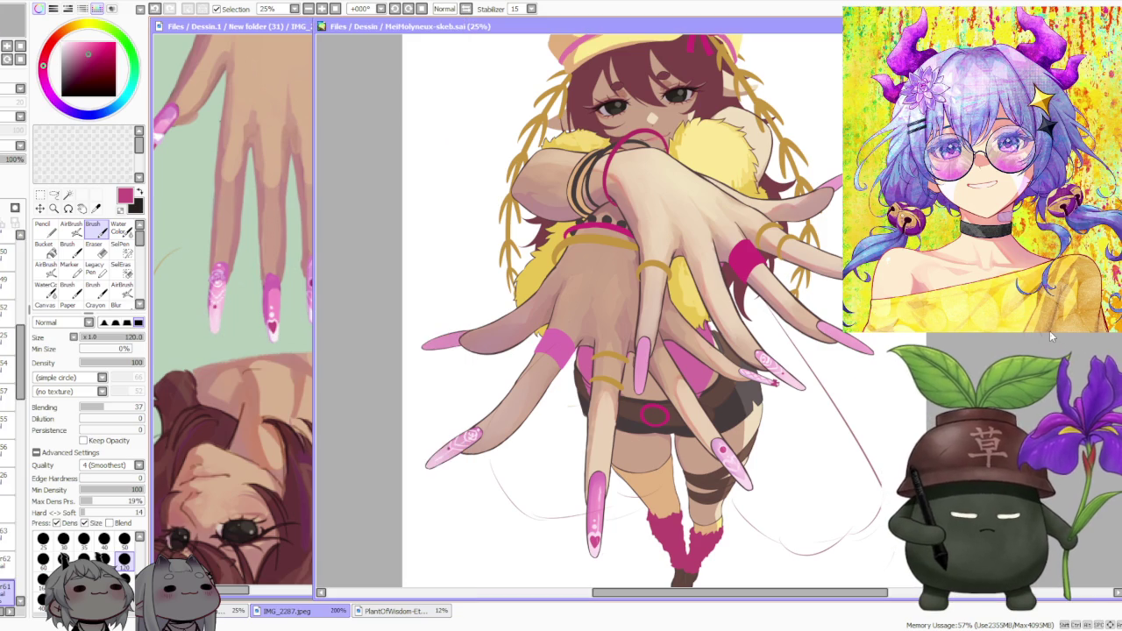
- Paint a pale highlight on a pink nail tip using the nail's sampled light pink
{"action": "key", "text": "minus"}
{"action": "key", "text": "plus"}
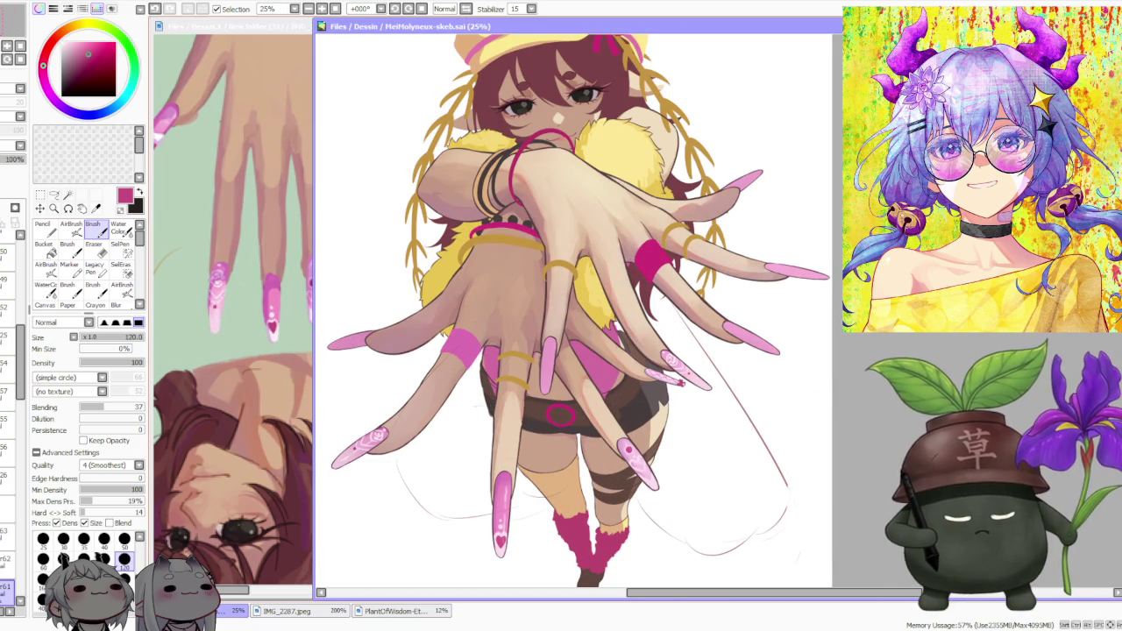
{"action": "left_click", "coordinate": [501, 489], "text": "alt"}
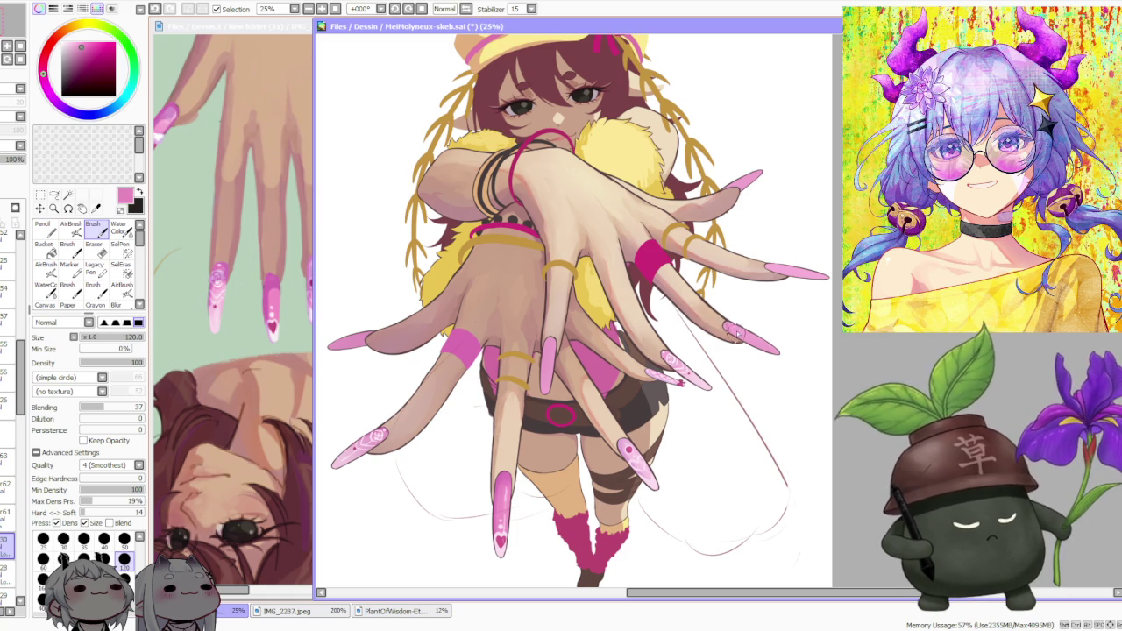
{"action": "left_click_drag", "start_coordinate": [727, 322], "coordinate": [741, 342]}
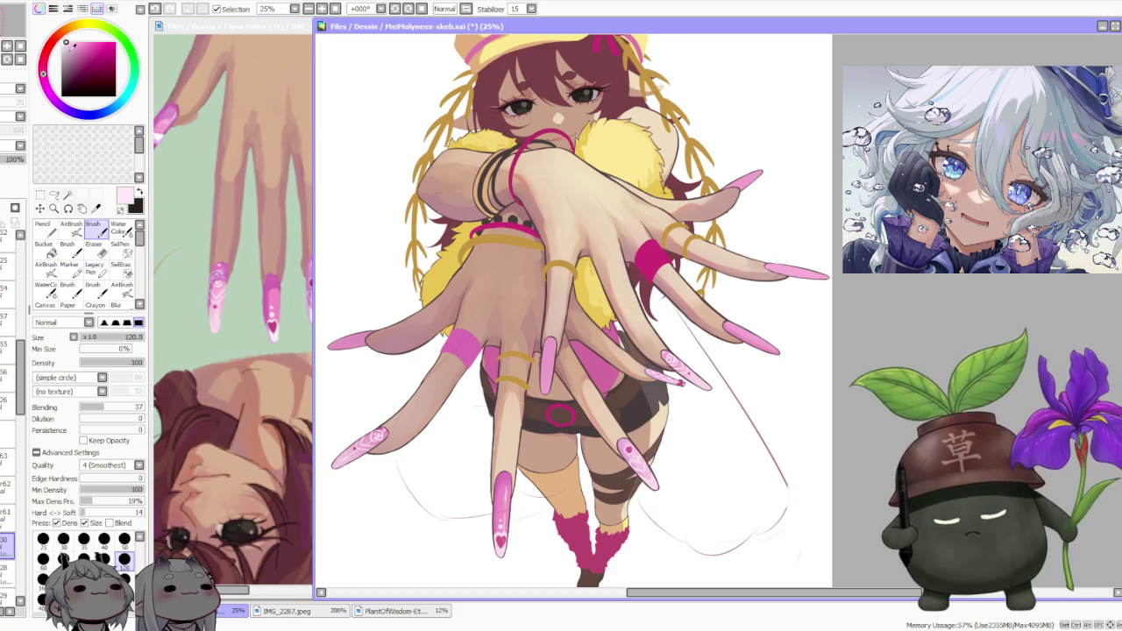
- Enlarge the brush to size 200 and zoom in on the nail
{"action": "left_click", "coordinate": [9, 517]}
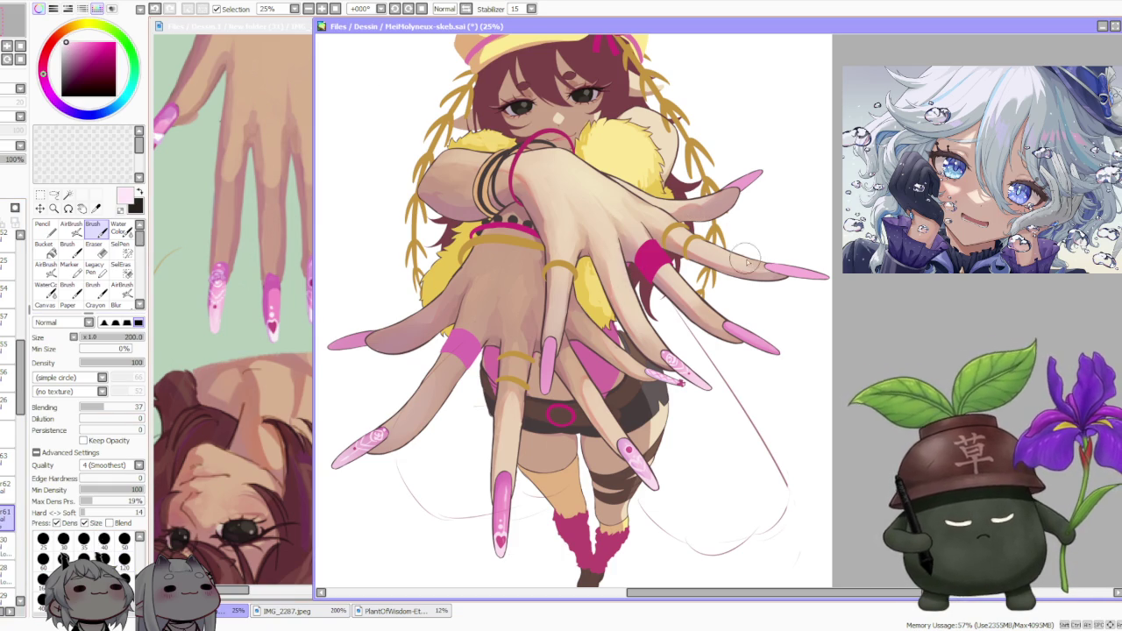
{"action": "scroll", "coordinate": [764, 332], "scroll_direction": "up", "scroll_amount": 1}
{"action": "scroll", "coordinate": [764, 331], "scroll_direction": "up", "scroll_amount": 1}
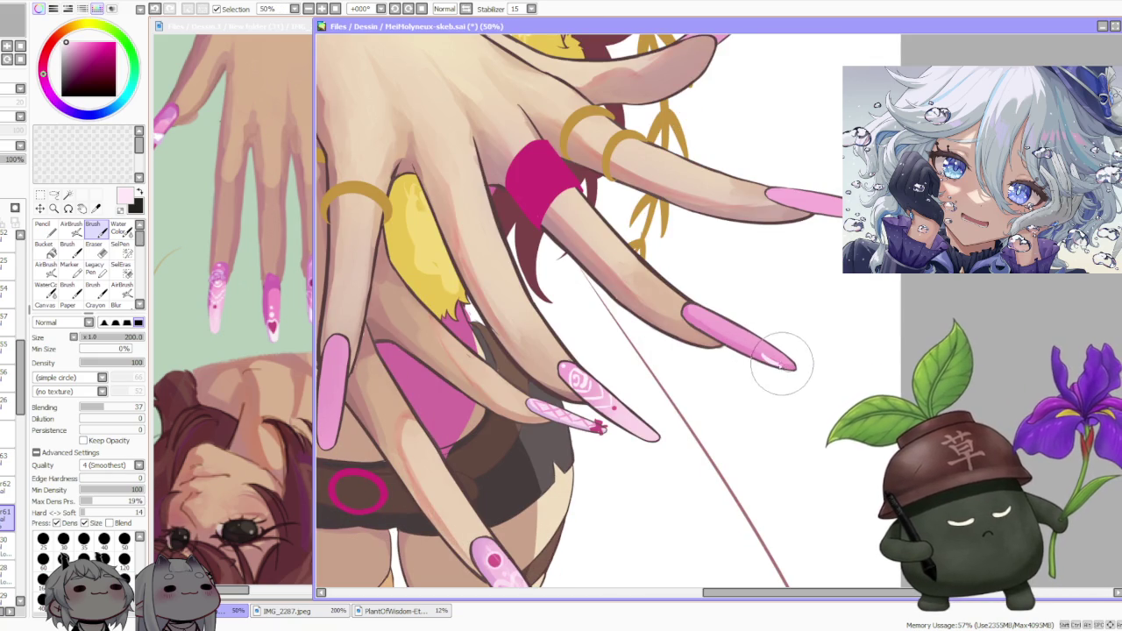
- Retry the nail-tip highlight stroke, undoing it again
{"action": "key", "text": "ctrl+z"}
{"action": "left_click_drag", "start_coordinate": [771, 355], "coordinate": [775, 354]}
{"action": "key", "text": "ctrl+z"}
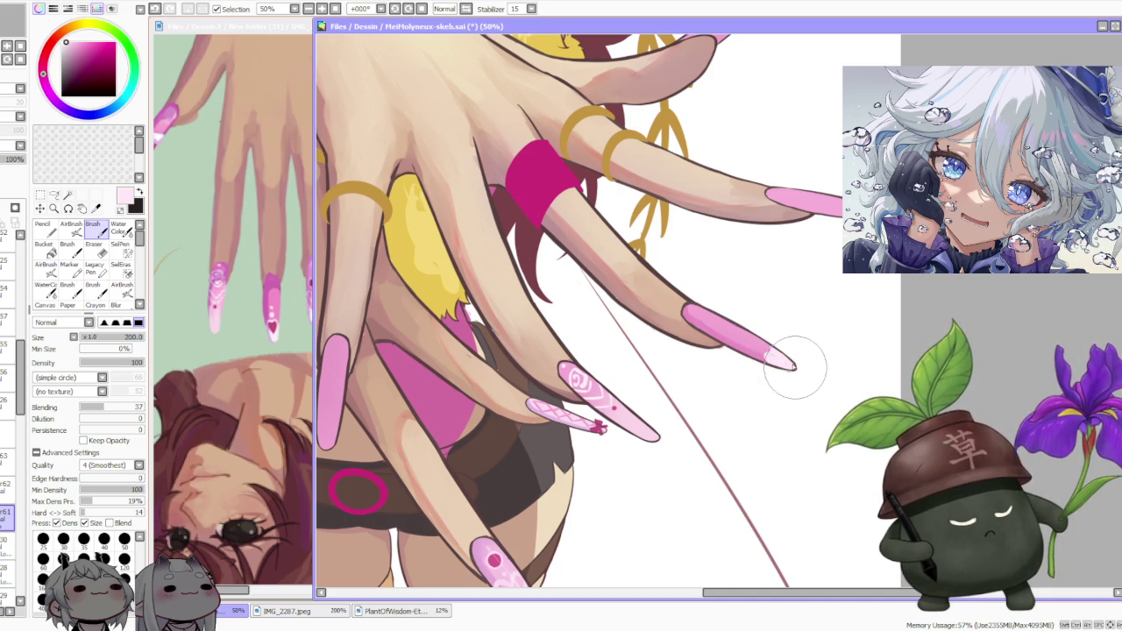
{"action": "scroll", "coordinate": [754, 313], "scroll_direction": "down", "scroll_amount": 3}
{"action": "scroll", "coordinate": [754, 314], "scroll_direction": "up", "scroll_amount": 3}
{"action": "scroll", "coordinate": [776, 321], "scroll_direction": "up", "scroll_amount": 1}
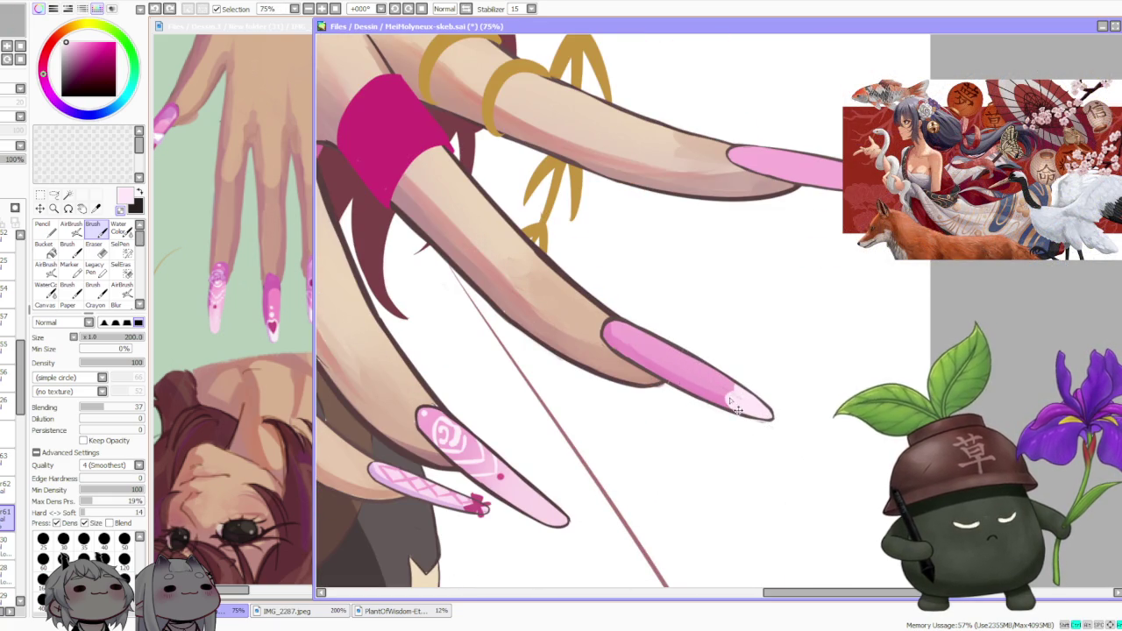
- Blend the nail-tip highlight into a soft pink gradient and widen the pale tip
{"action": "left_click_drag", "start_coordinate": [723, 399], "coordinate": [745, 399]}
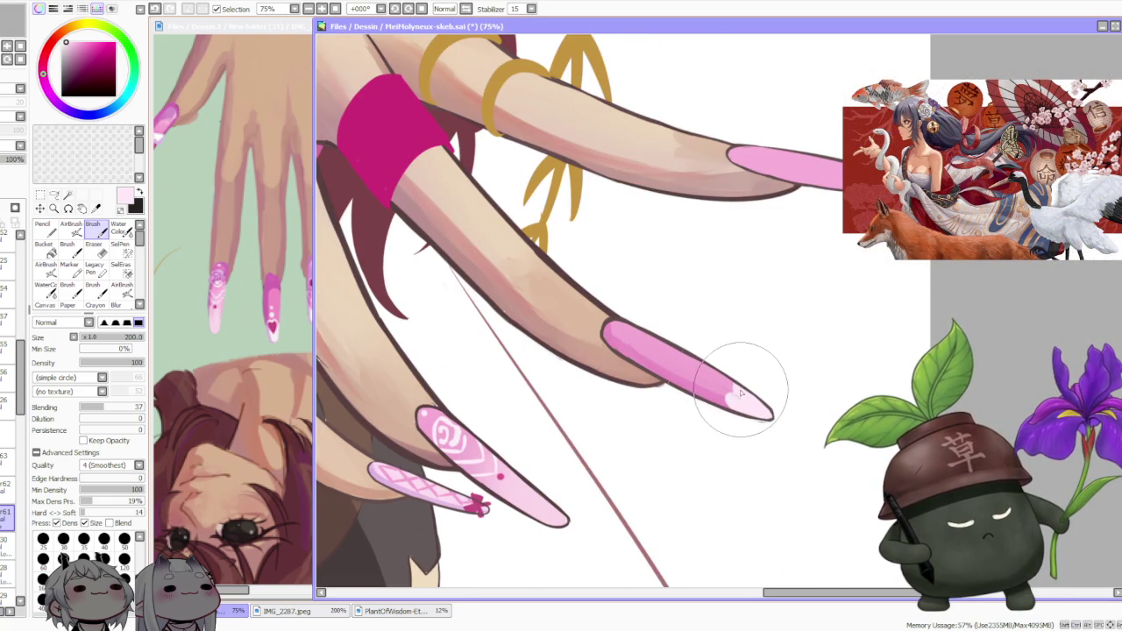
{"action": "mouse_move", "coordinate": [744, 393]}
{"action": "left_mouse_down"}
{"action": "mouse_move", "coordinate": [734, 418]}
{"action": "mouse_move", "coordinate": [750, 394]}
{"action": "left_mouse_up"}
{"action": "scroll", "coordinate": [750, 394], "scroll_direction": "down", "scroll_amount": 4}
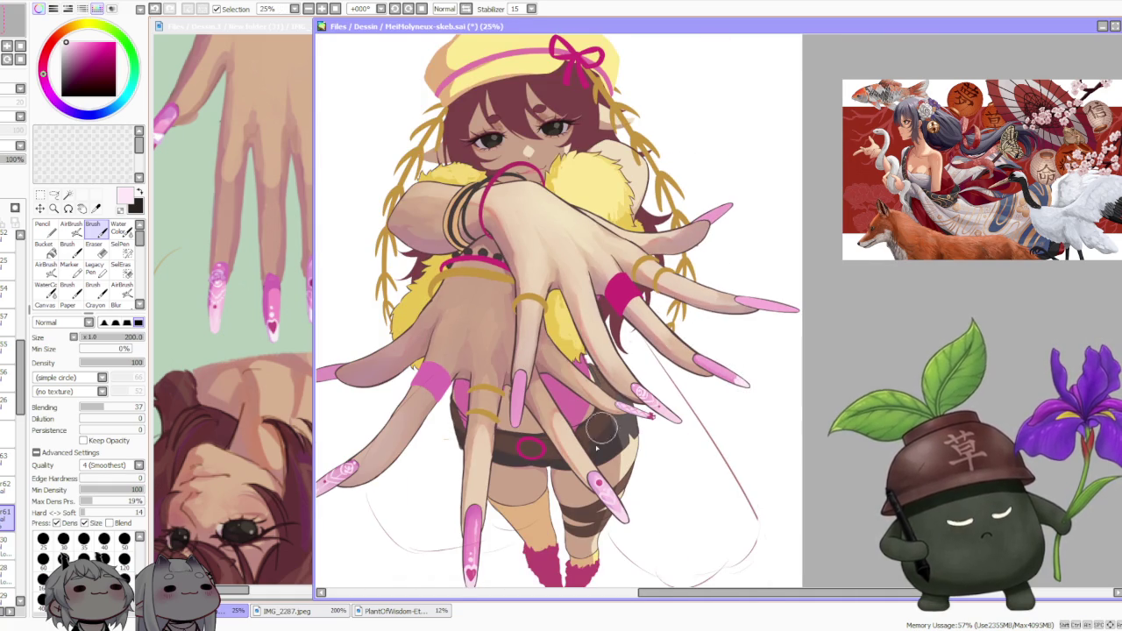
{"action": "scroll", "coordinate": [607, 422], "scroll_direction": "up", "scroll_amount": 3}
{"action": "scroll", "coordinate": [701, 336], "scroll_direction": "up", "scroll_amount": 1}
{"action": "scroll", "coordinate": [701, 337], "scroll_direction": "down", "scroll_amount": 3}
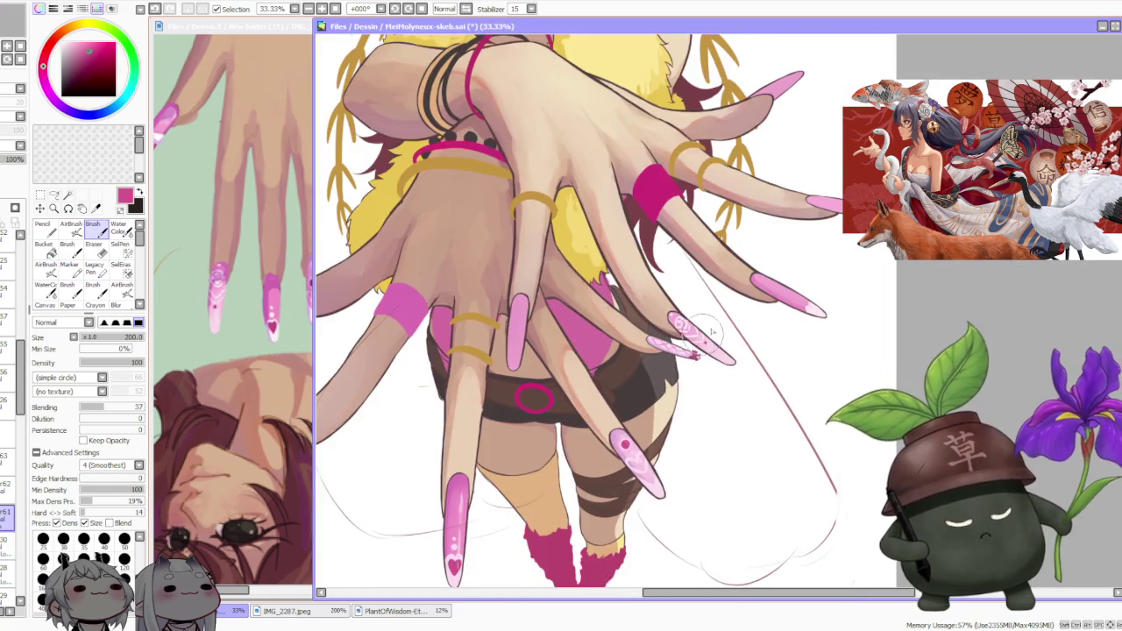
{"action": "scroll", "coordinate": [726, 351], "scroll_direction": "up", "scroll_amount": 2}
{"action": "scroll", "coordinate": [727, 354], "scroll_direction": "down", "scroll_amount": 1}
{"action": "scroll", "coordinate": [745, 342], "scroll_direction": "down", "scroll_amount": 2}
{"action": "scroll", "coordinate": [780, 324], "scroll_direction": "up", "scroll_amount": 2}
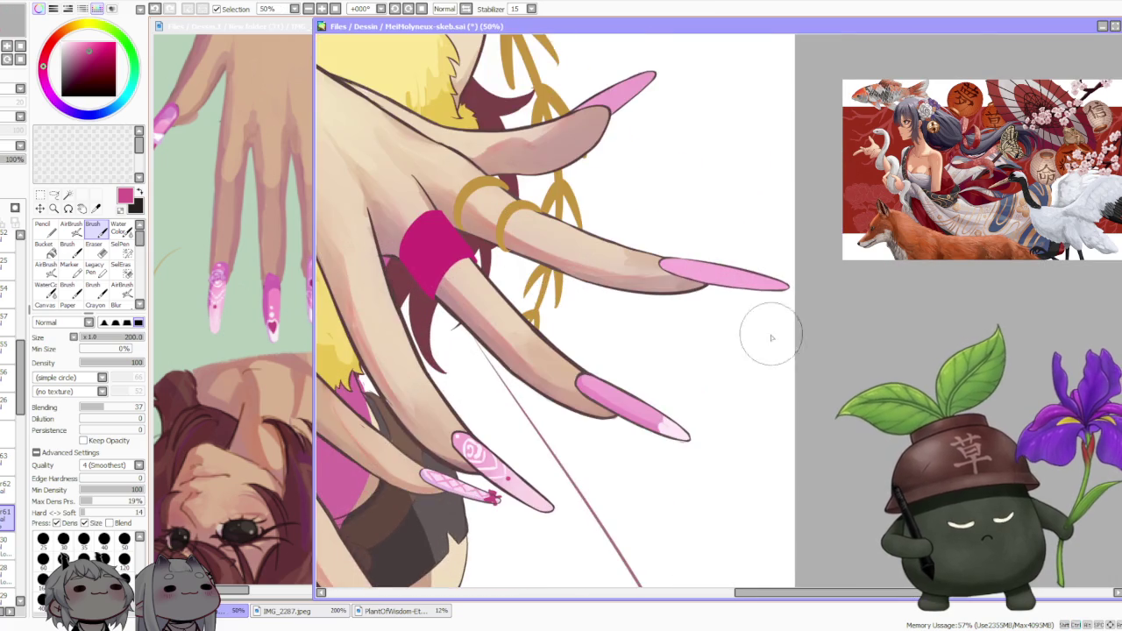
{"action": "scroll", "coordinate": [684, 403], "scroll_direction": "up", "scroll_amount": 1}
- Halve the brush to size 100 and drop Blending to 0 for crisp strokes
{"action": "key", "text": "["}
{"action": "key", "text": "["}
{"action": "key", "text": "["}
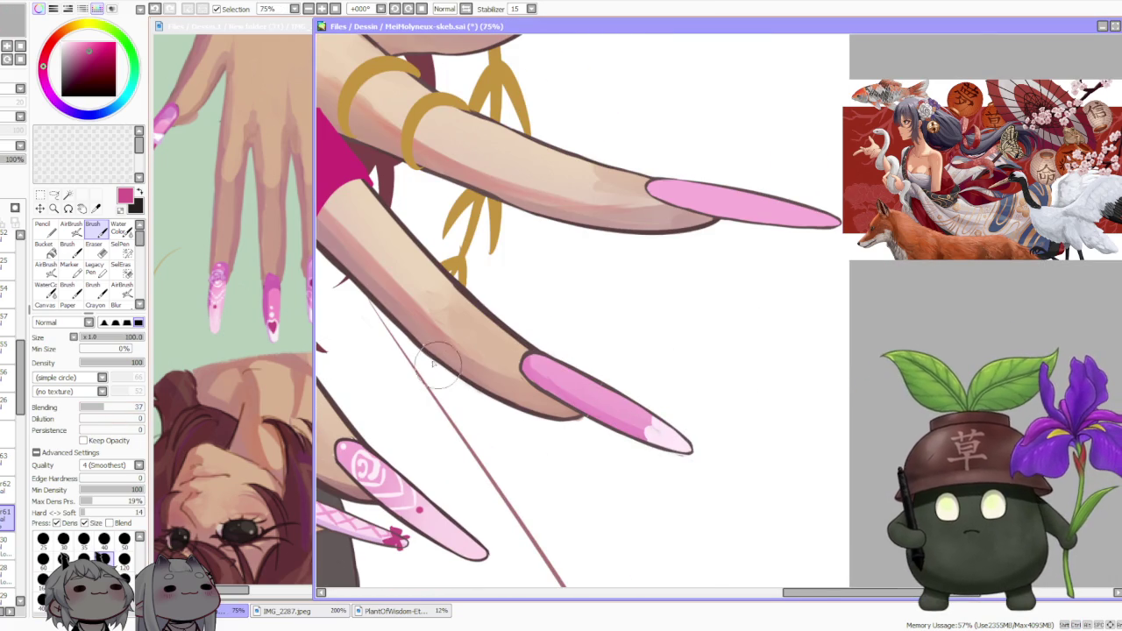
{"action": "left_click_drag", "start_coordinate": [103, 407], "coordinate": [77, 406]}
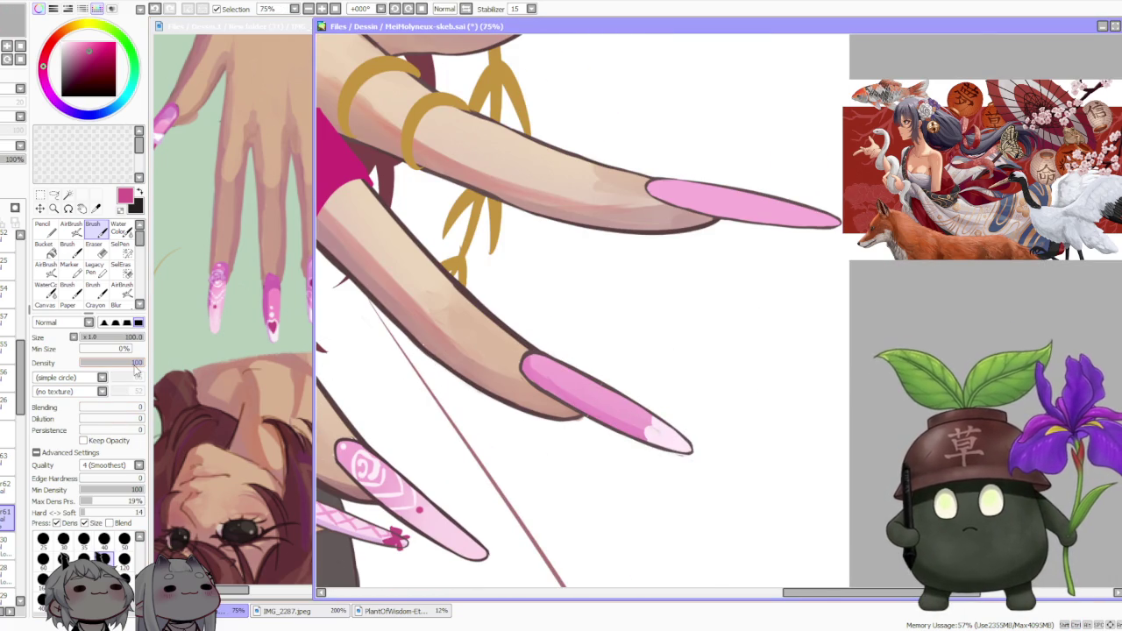
{"action": "scroll", "coordinate": [602, 338], "scroll_direction": "down", "scroll_amount": 2}
{"action": "scroll", "coordinate": [605, 346], "scroll_direction": "down", "scroll_amount": 1}
{"action": "scroll", "coordinate": [617, 364], "scroll_direction": "up", "scroll_amount": 1}
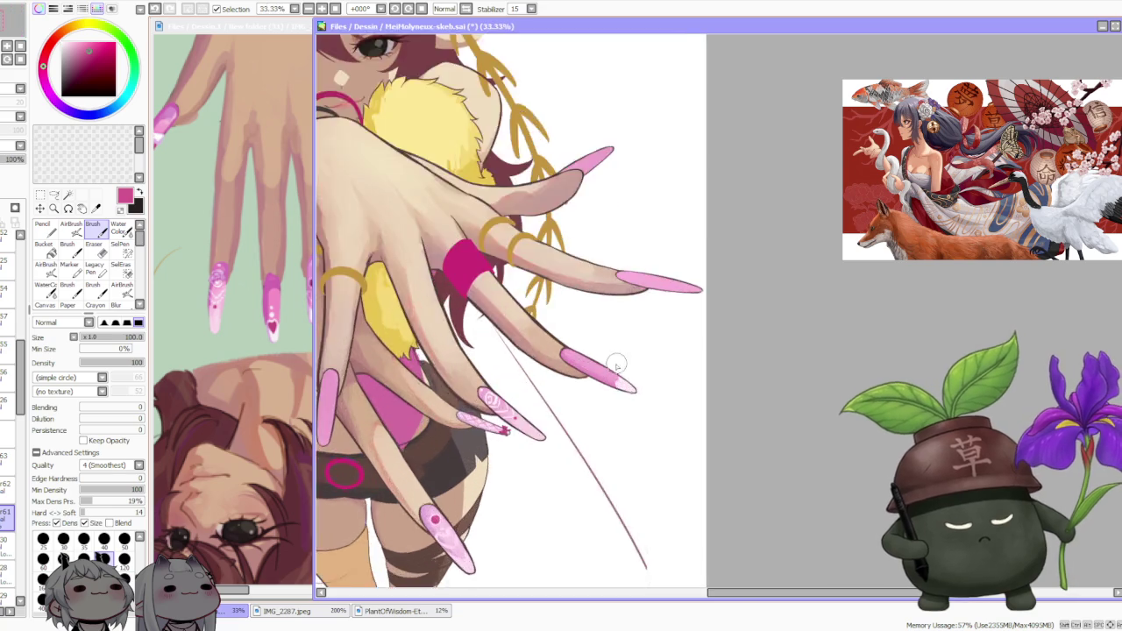
{"action": "scroll", "coordinate": [617, 363], "scroll_direction": "up", "scroll_amount": 3}
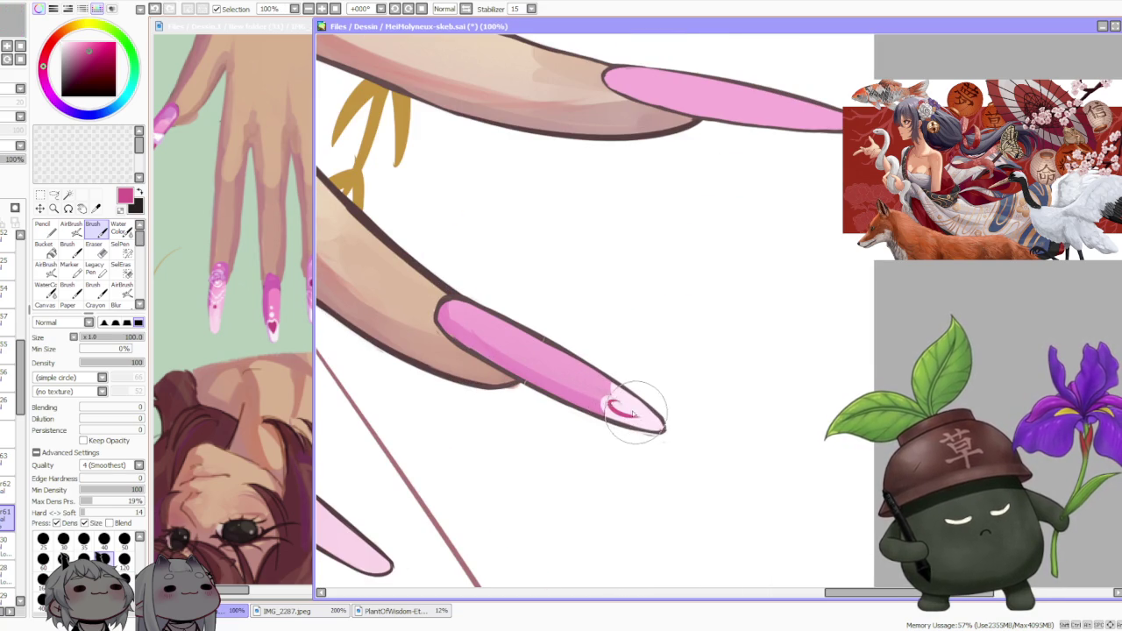
- Paint a small magenta heart on the nail tip, touching it up with light pink
{"action": "left_click_drag", "start_coordinate": [620, 401], "coordinate": [637, 418]}
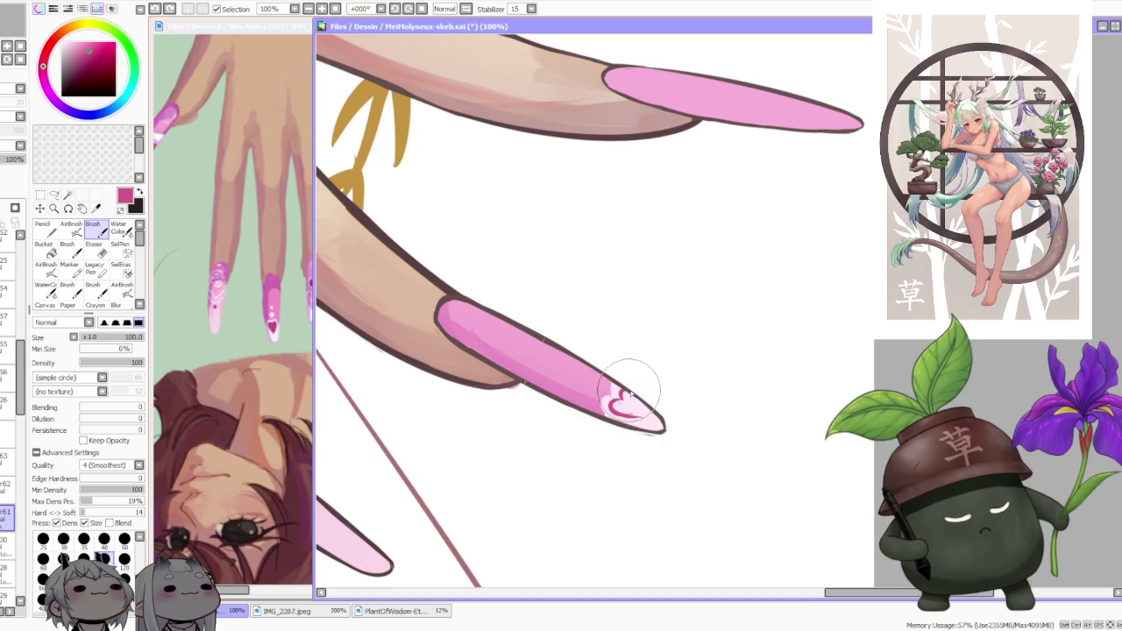
{"action": "mouse_move", "coordinate": [625, 388]}
{"action": "left_mouse_down"}
{"action": "mouse_move", "coordinate": [643, 415]}
{"action": "mouse_move", "coordinate": [595, 405]}
{"action": "left_mouse_up"}
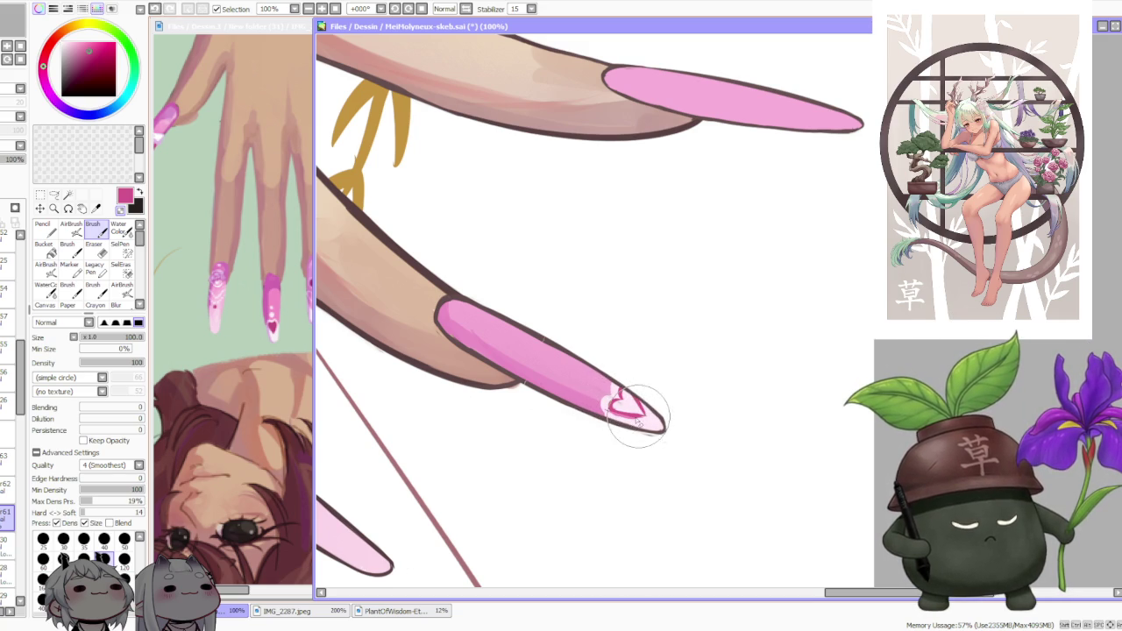
{"action": "left_click", "coordinate": [597, 403], "text": "alt"}
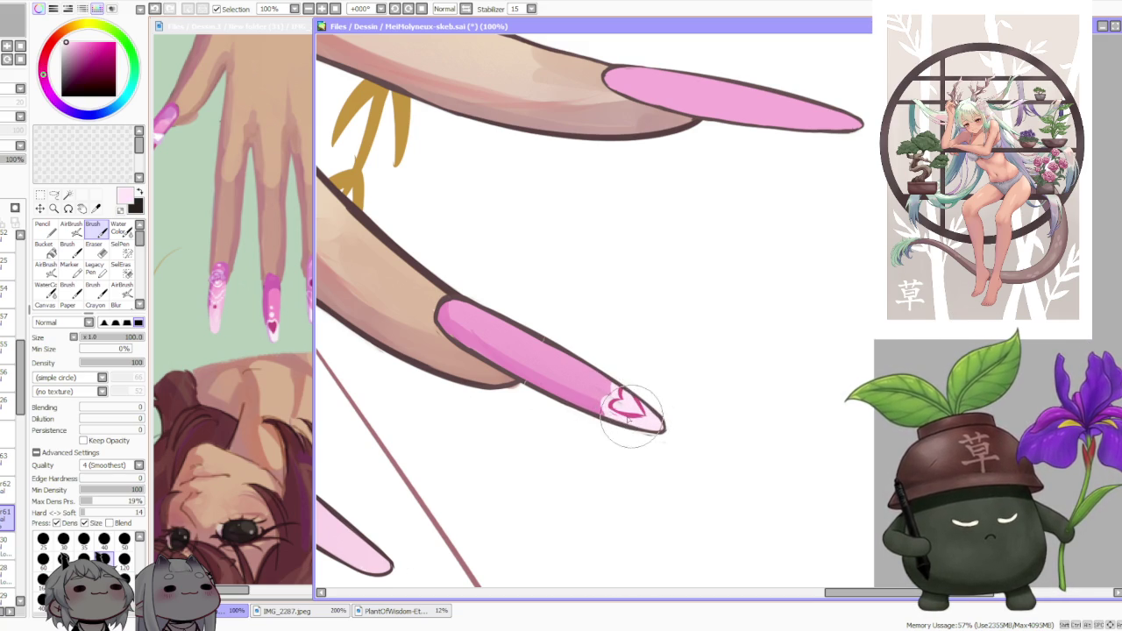
{"action": "left_click_drag", "start_coordinate": [644, 422], "coordinate": [621, 419]}
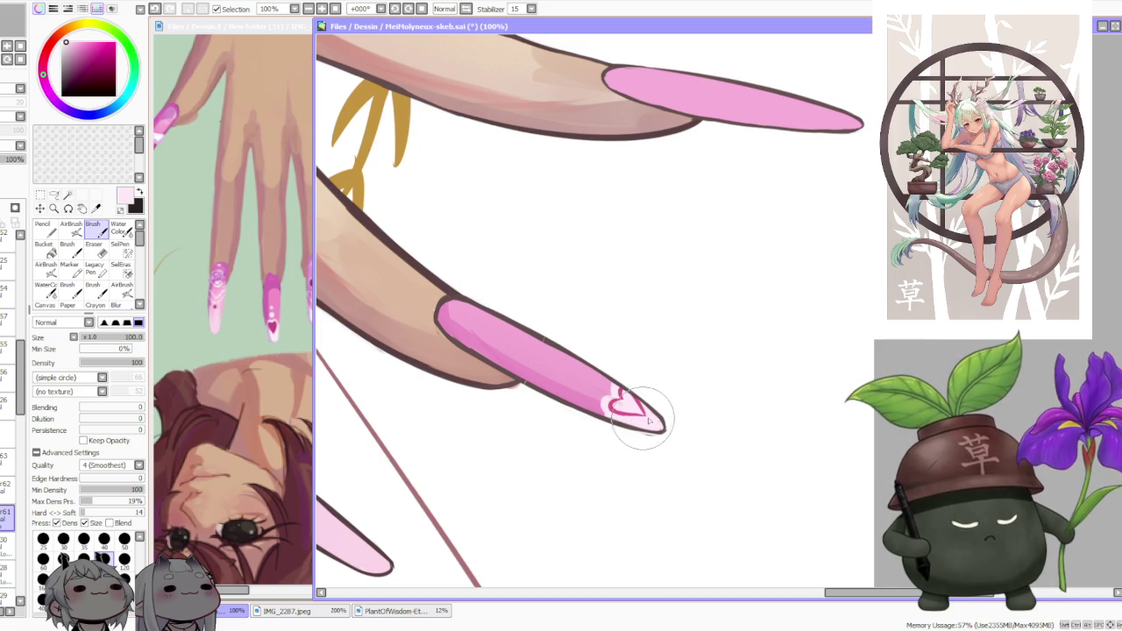
- Try a deep magenta stroke on the heart and undo it
{"action": "left_click", "coordinate": [621, 414], "text": "alt"}
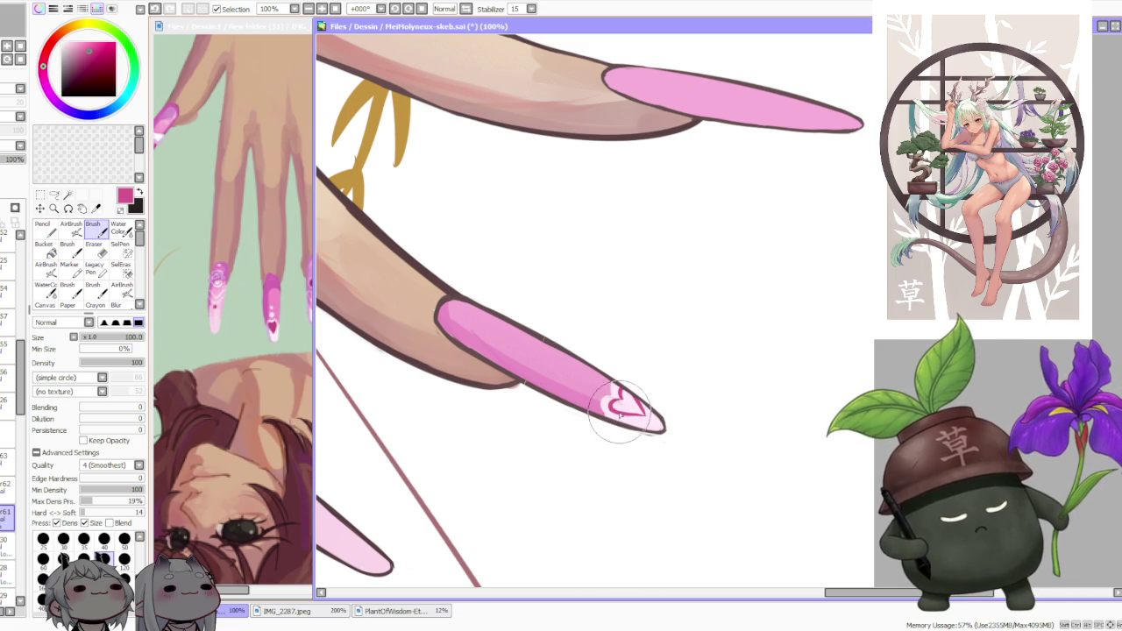
{"action": "key", "text": "ctrl+z"}
{"action": "left_click_drag", "start_coordinate": [634, 410], "coordinate": [636, 401]}
{"action": "key", "text": "ctrl+z"}
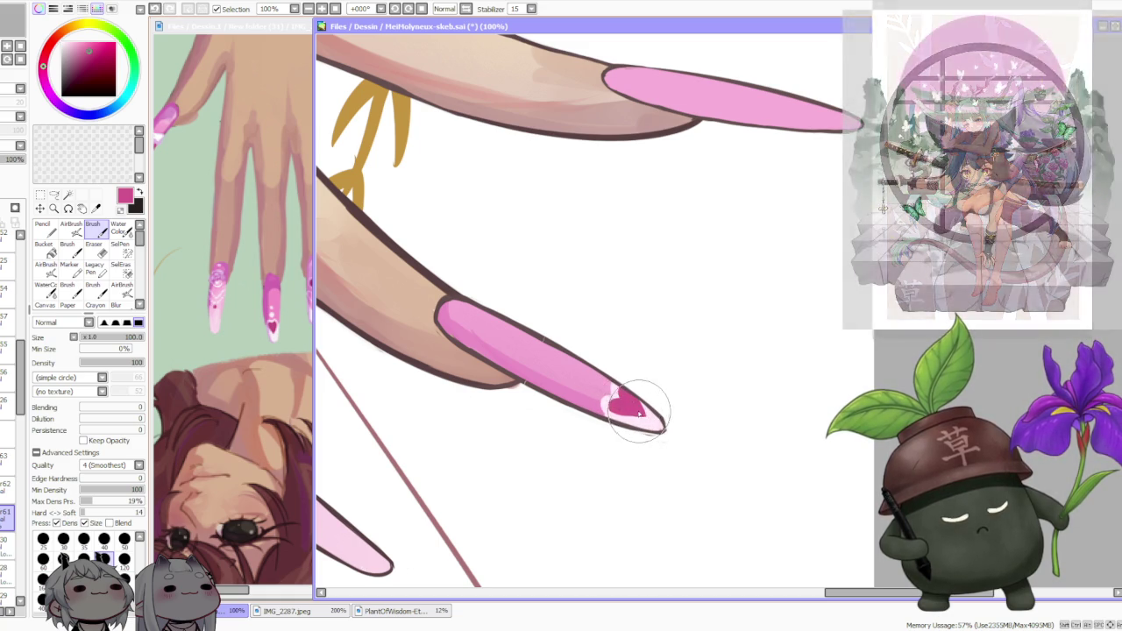
{"action": "scroll", "coordinate": [629, 411], "scroll_direction": "down", "scroll_amount": 2}
{"action": "scroll", "coordinate": [624, 386], "scroll_direction": "down", "scroll_amount": 2}
{"action": "scroll", "coordinate": [624, 375], "scroll_direction": "up", "scroll_amount": 5}
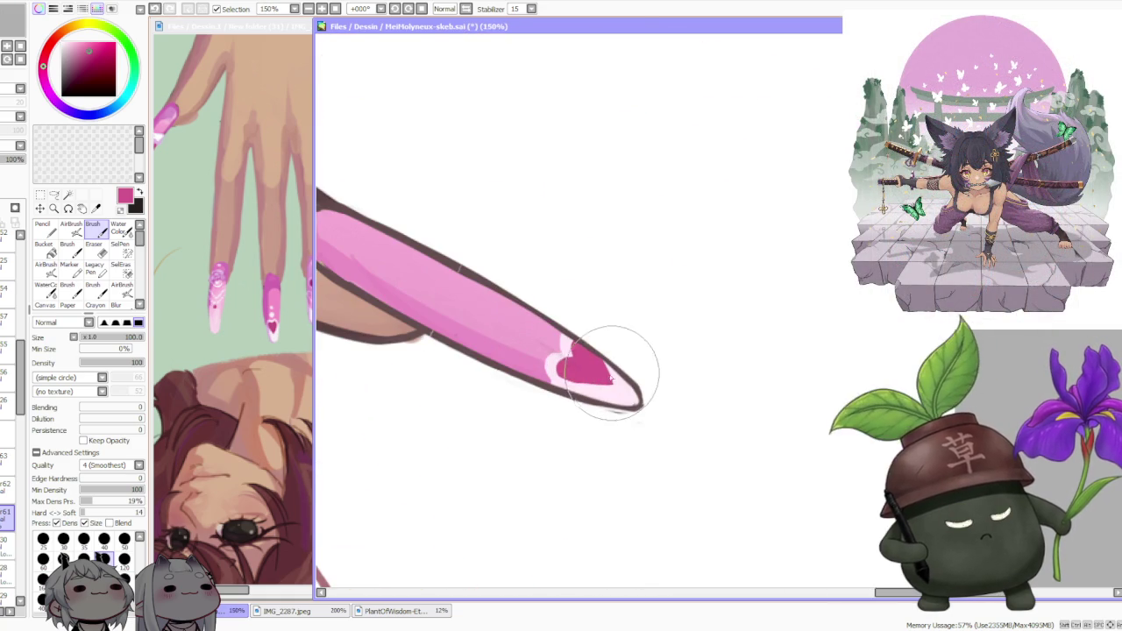
- Outline the heart in pale pink sampled from the nail tip
{"action": "left_click", "coordinate": [568, 355], "text": "alt"}
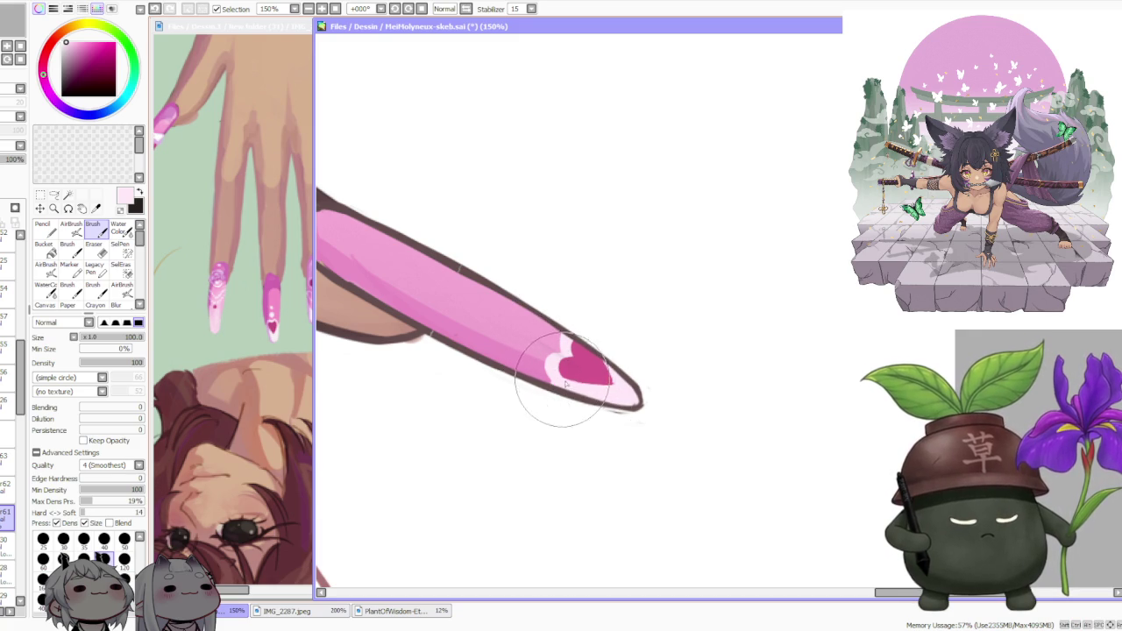
{"action": "left_click_drag", "start_coordinate": [555, 376], "coordinate": [574, 386]}
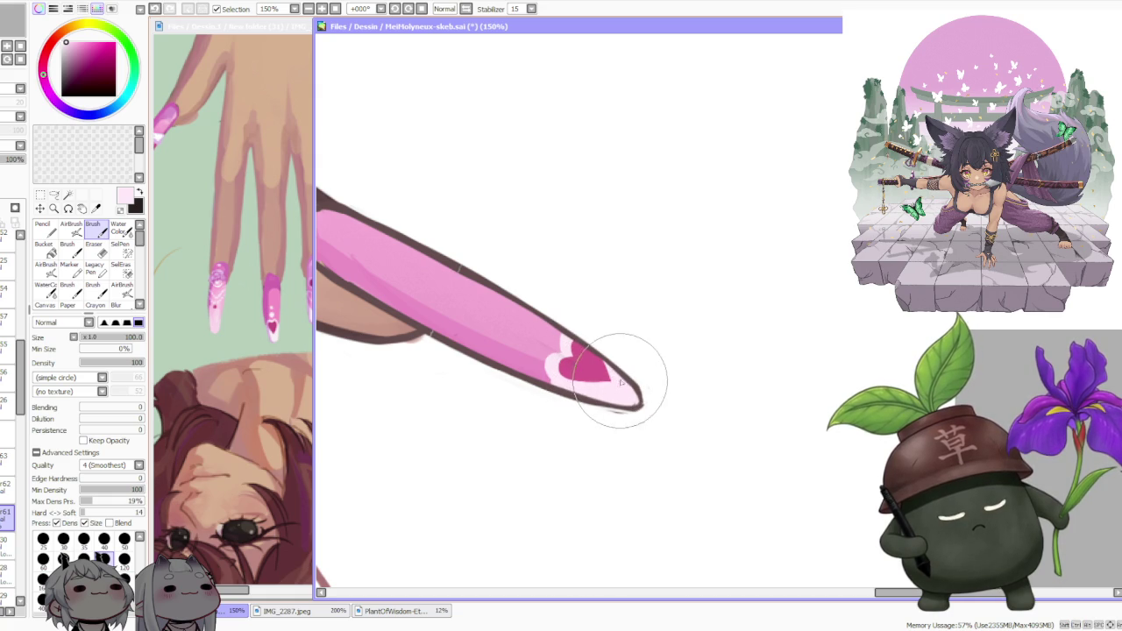
{"action": "left_click", "coordinate": [583, 346], "text": "alt"}
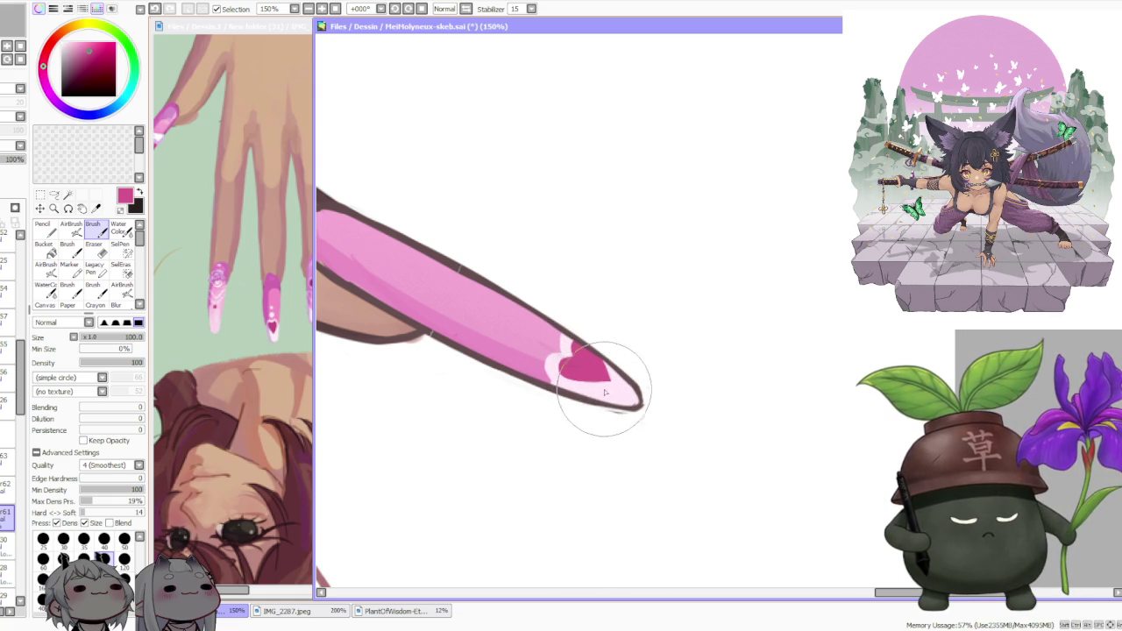
{"action": "scroll", "coordinate": [586, 362], "scroll_direction": "down", "scroll_amount": 3}
{"action": "scroll", "coordinate": [557, 315], "scroll_direction": "down", "scroll_amount": 1}
{"action": "scroll", "coordinate": [556, 315], "scroll_direction": "down", "scroll_amount": 1}
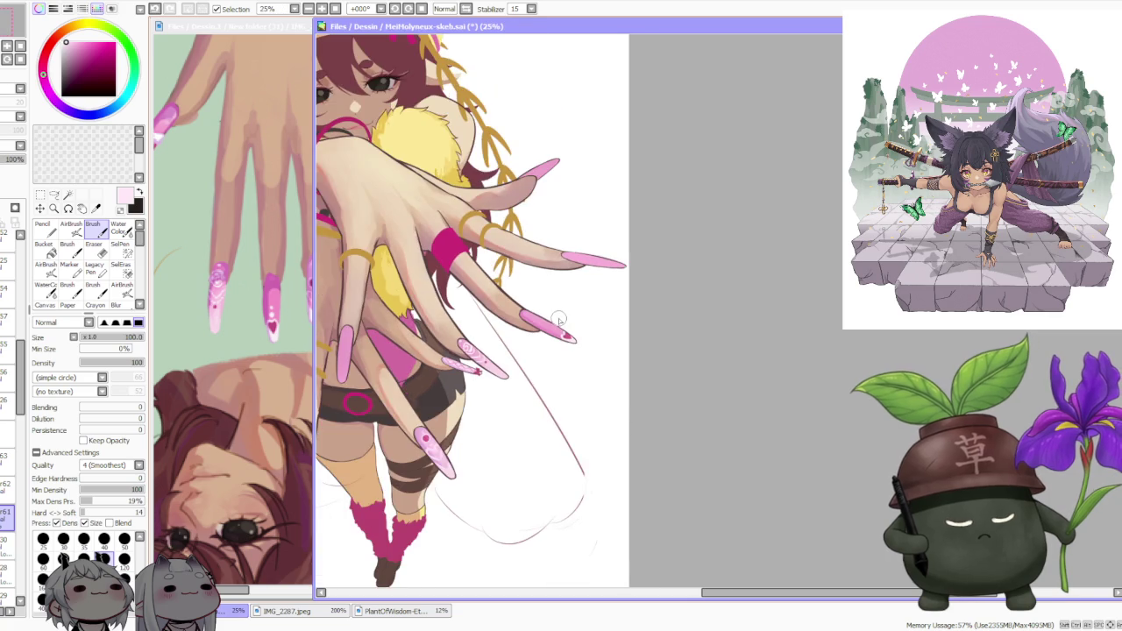
- Dab a small pale accent beside the heart on the pink nail
{"action": "scroll", "coordinate": [557, 316], "scroll_direction": "down", "scroll_amount": 1}
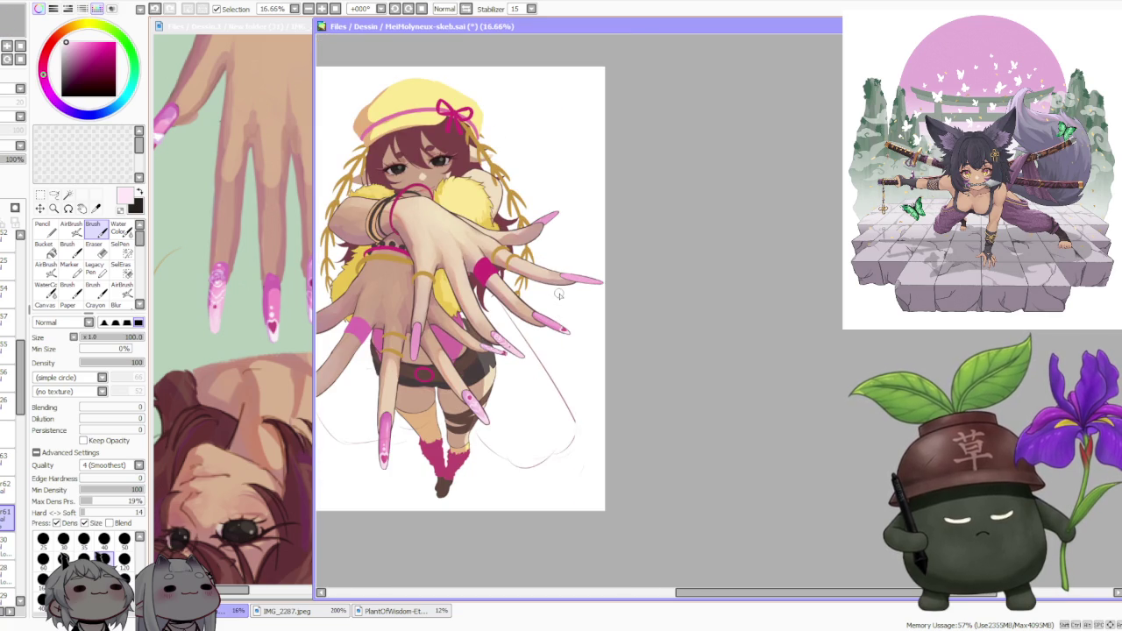
{"action": "scroll", "coordinate": [562, 301], "scroll_direction": "up", "scroll_amount": 3}
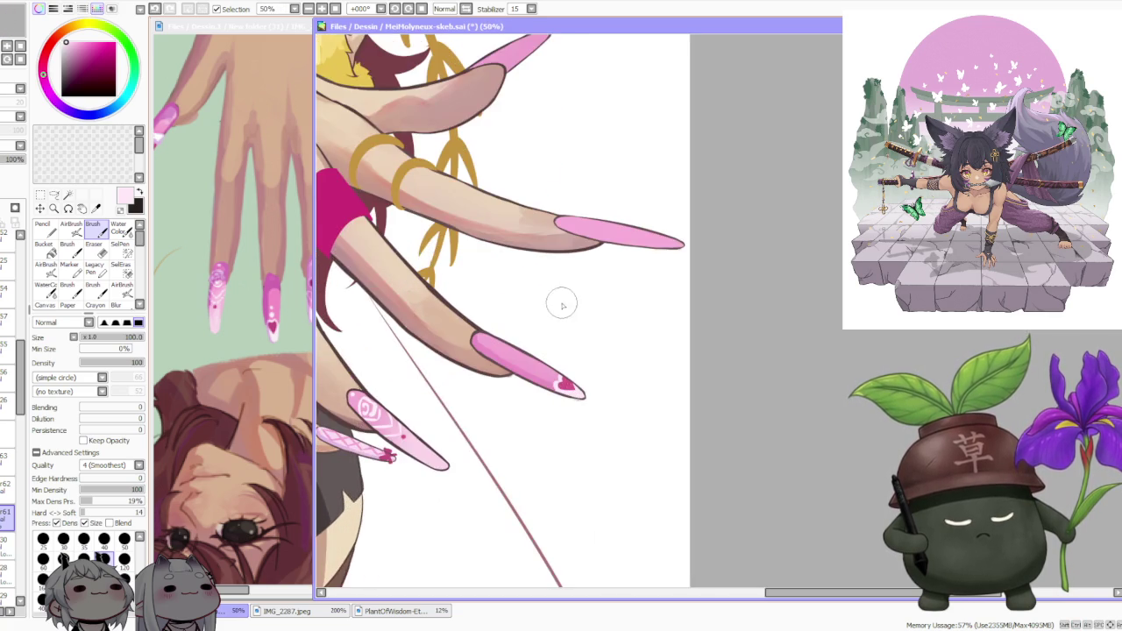
{"action": "scroll", "coordinate": [496, 320], "scroll_direction": "up", "scroll_amount": 1}
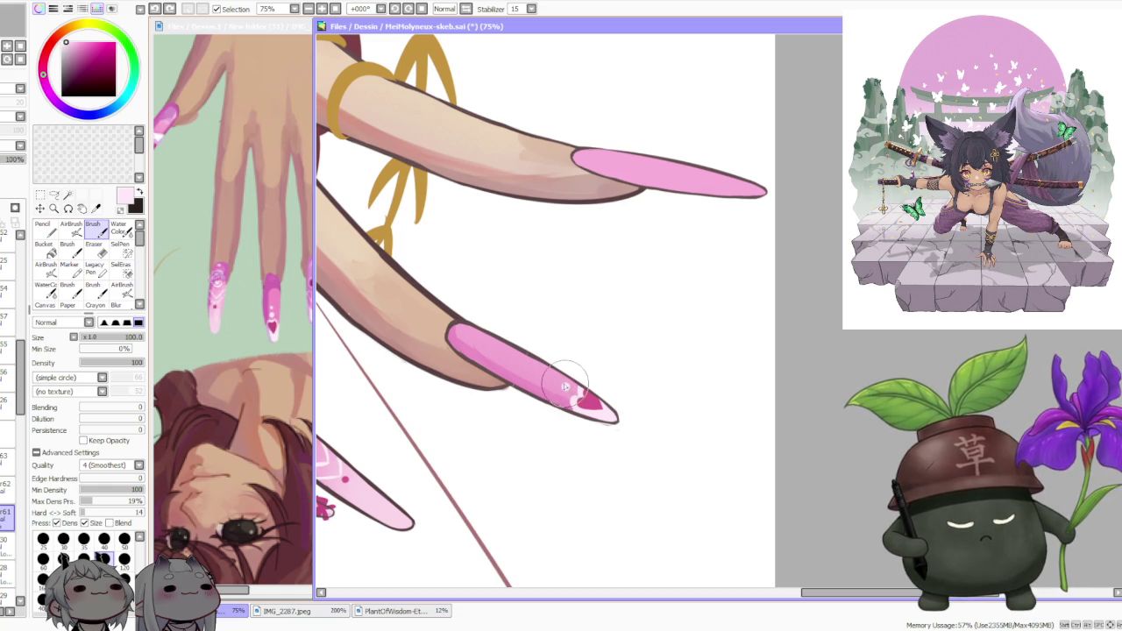
{"action": "left_click_drag", "start_coordinate": [566, 387], "coordinate": [551, 379]}
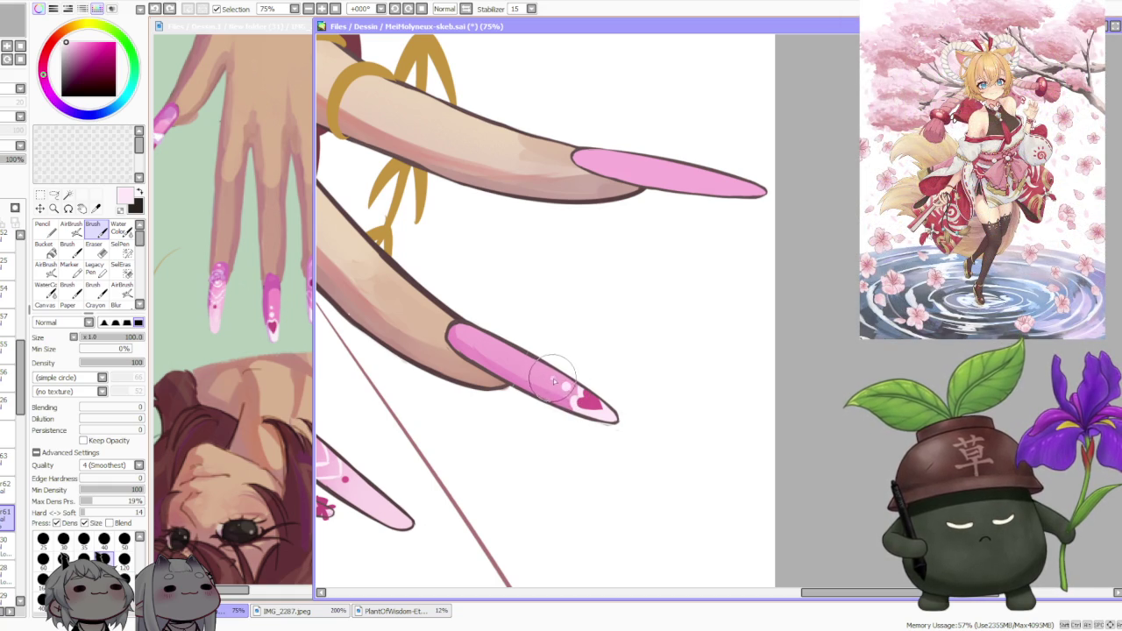
- Zoom out to 16.66% and switch focus away from SAI
{"action": "scroll", "coordinate": [543, 328], "scroll_direction": "down", "scroll_amount": 3}
{"action": "scroll", "coordinate": [549, 305], "scroll_direction": "down", "scroll_amount": 2}
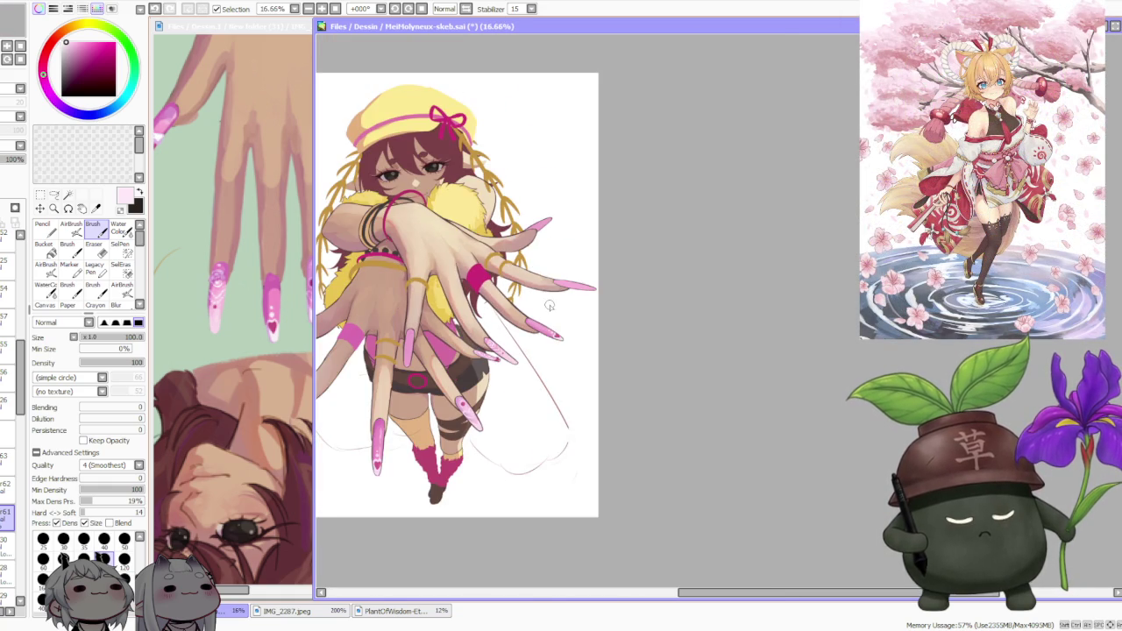
{"action": "scroll", "coordinate": [549, 310], "scroll_direction": "down", "scroll_amount": 1}
{"action": "scroll", "coordinate": [550, 305], "scroll_direction": "up", "scroll_amount": 3}
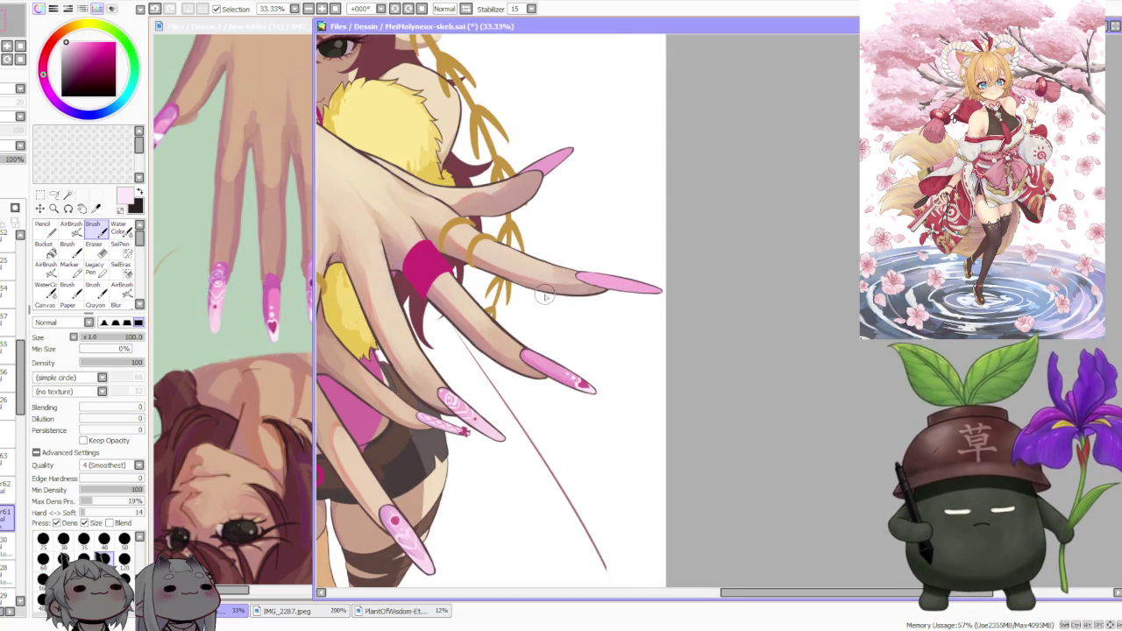
{"action": "scroll", "coordinate": [545, 298], "scroll_direction": "down", "scroll_amount": 1}
{"action": "scroll", "coordinate": [544, 298], "scroll_direction": "down", "scroll_amount": 1}
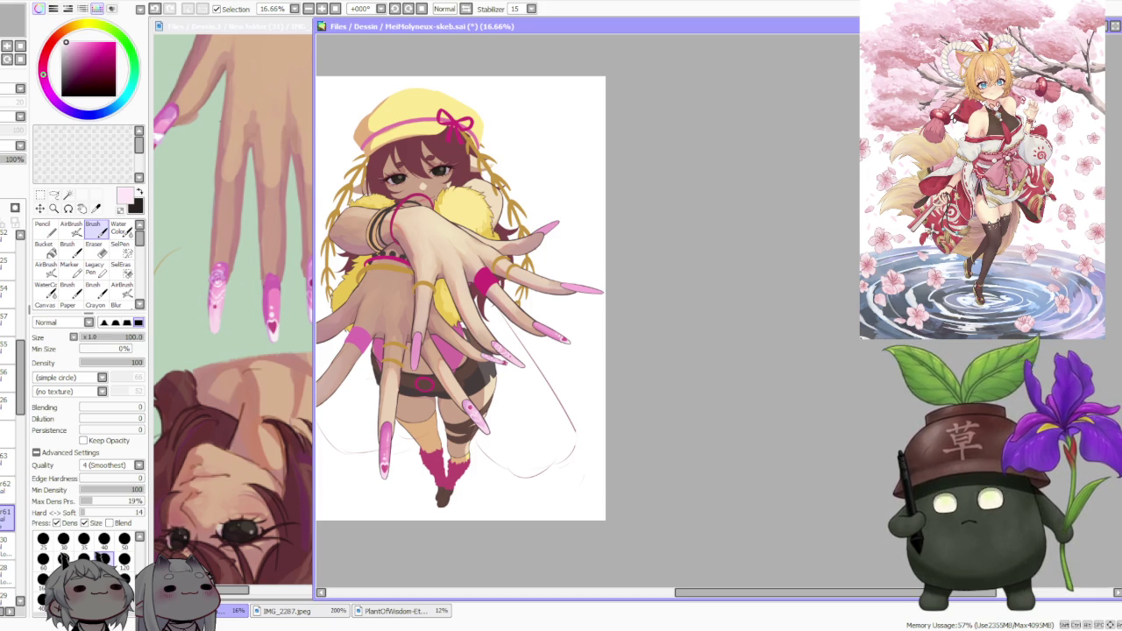
{"action": "key", "text": "alt+Tab"}
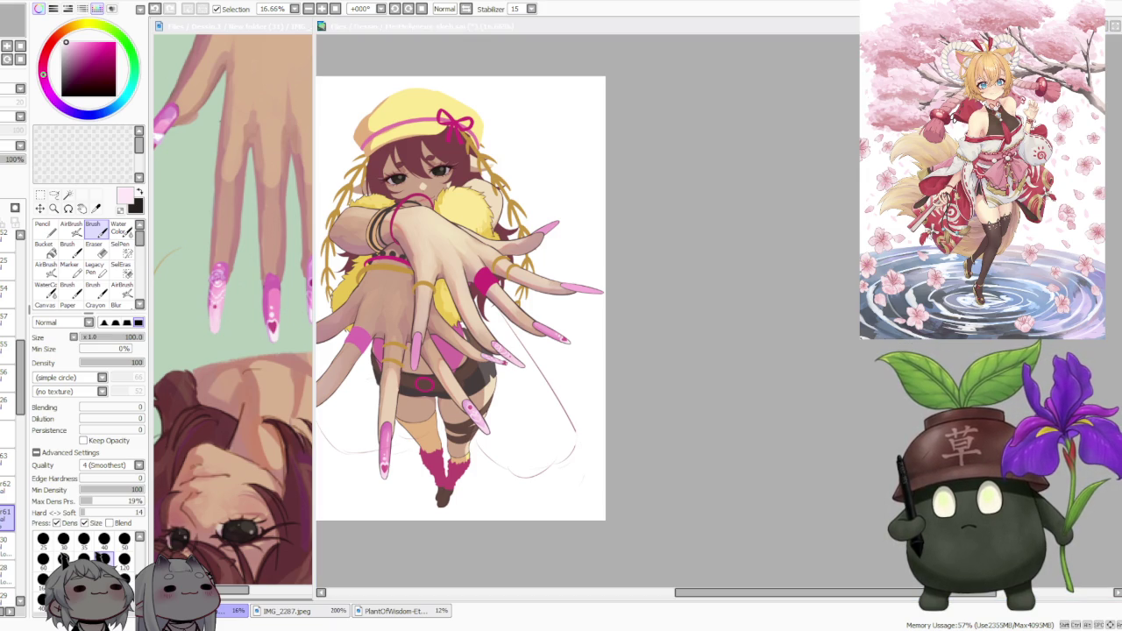
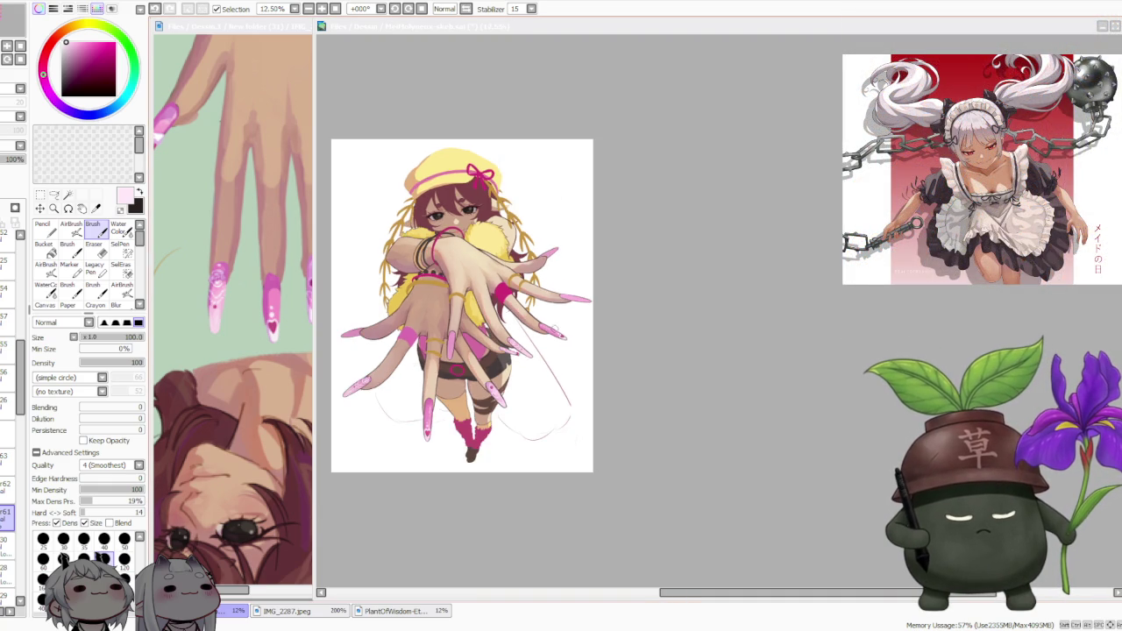
- Bring the illustration window into focus and select the watercolour blending brush
{"action": "scroll", "coordinate": [555, 329], "scroll_direction": "up", "scroll_amount": 1}
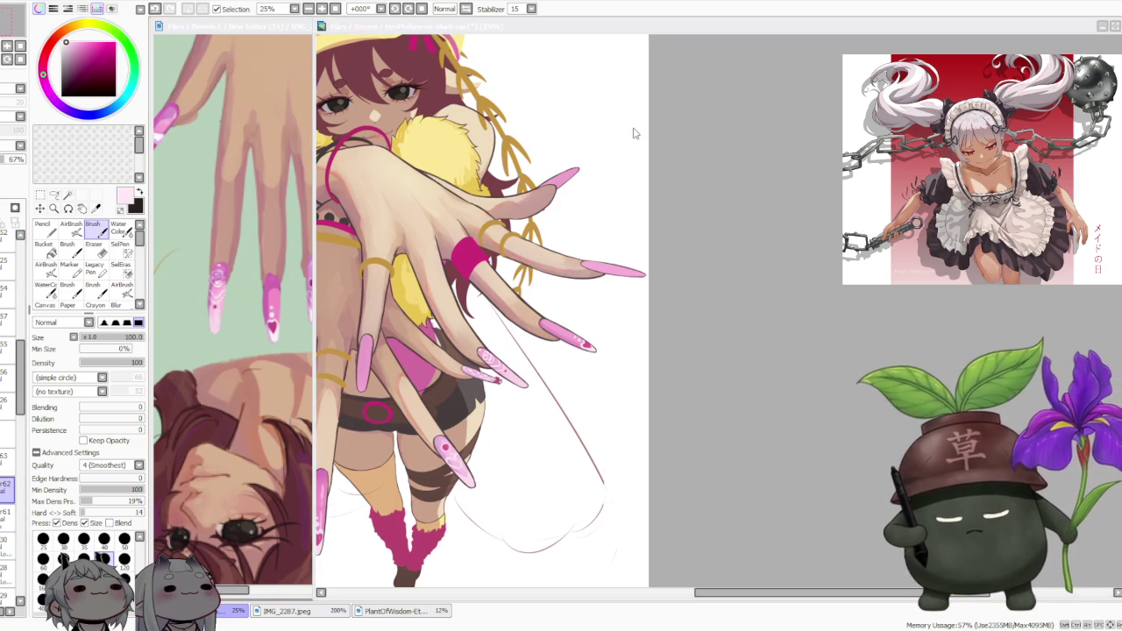
{"action": "key", "text": "alt+Tab"}
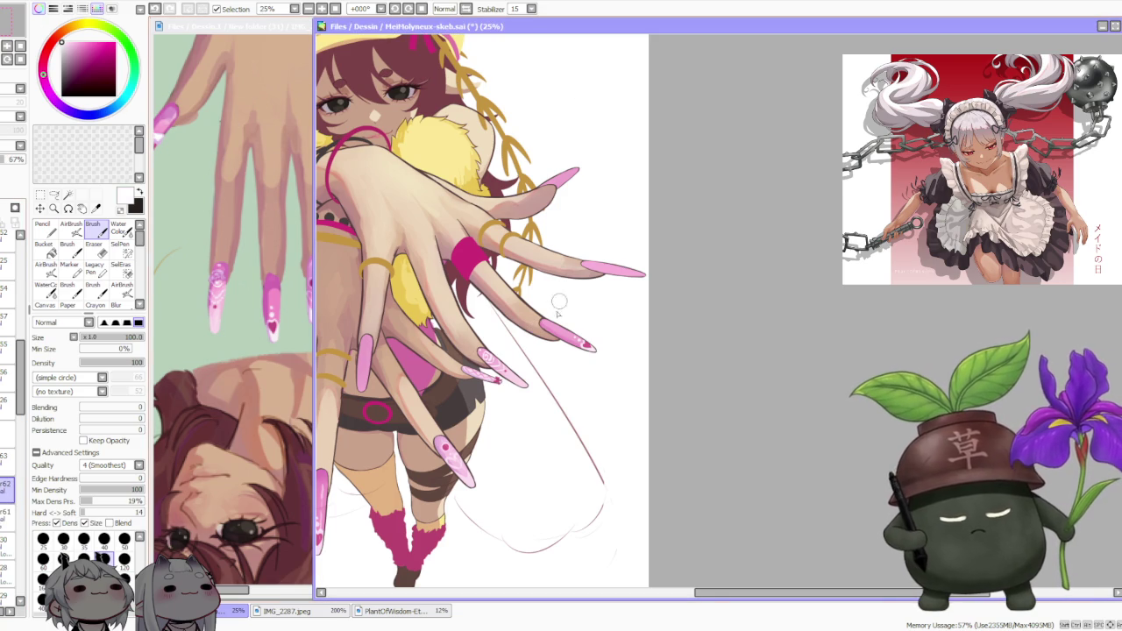
{"action": "scroll", "coordinate": [552, 325], "scroll_direction": "up", "scroll_amount": 1}
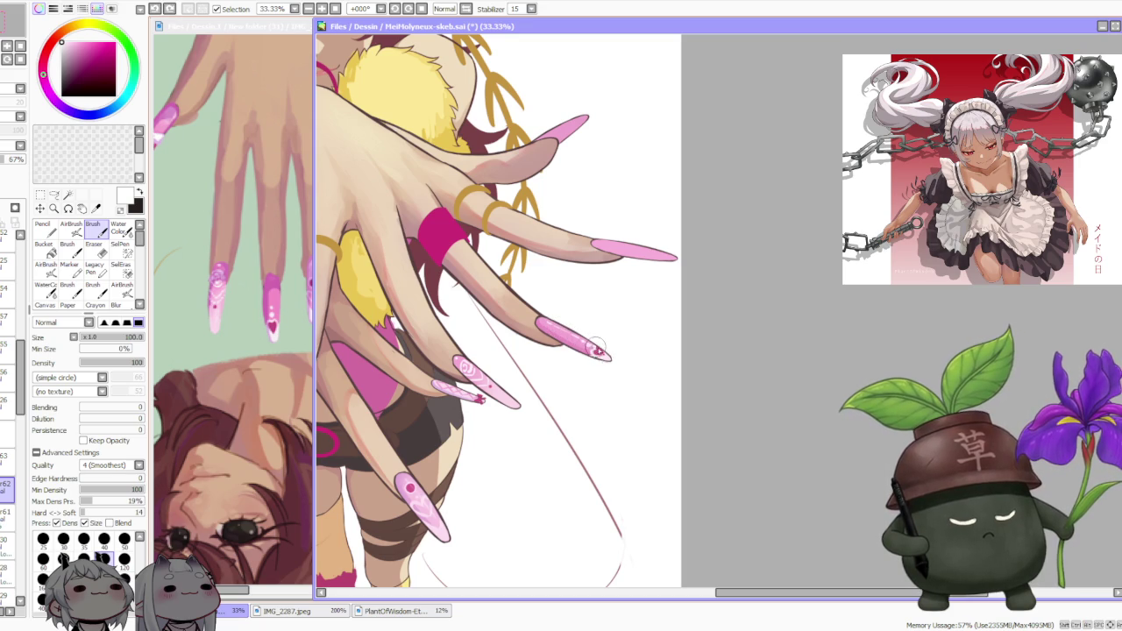
{"action": "key", "text": "c"}
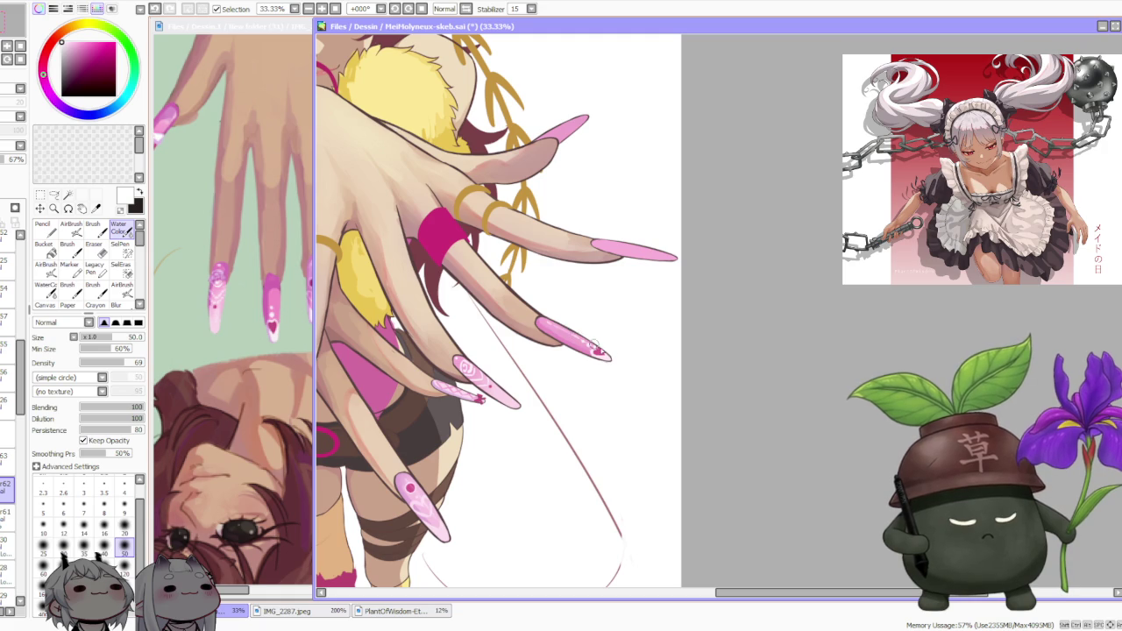
{"action": "scroll", "coordinate": [528, 270], "scroll_direction": "down", "scroll_amount": 1}
{"action": "scroll", "coordinate": [529, 252], "scroll_direction": "down", "scroll_amount": 1}
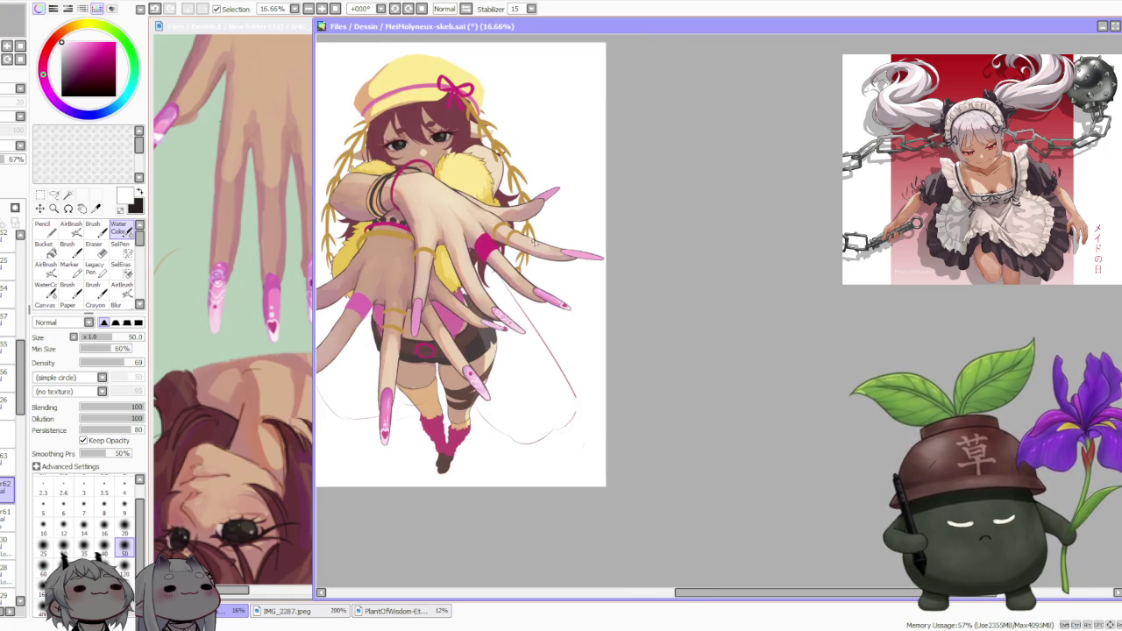
{"action": "scroll", "coordinate": [535, 243], "scroll_direction": "down", "scroll_amount": 1}
{"action": "scroll", "coordinate": [522, 307], "scroll_direction": "up", "scroll_amount": 1}
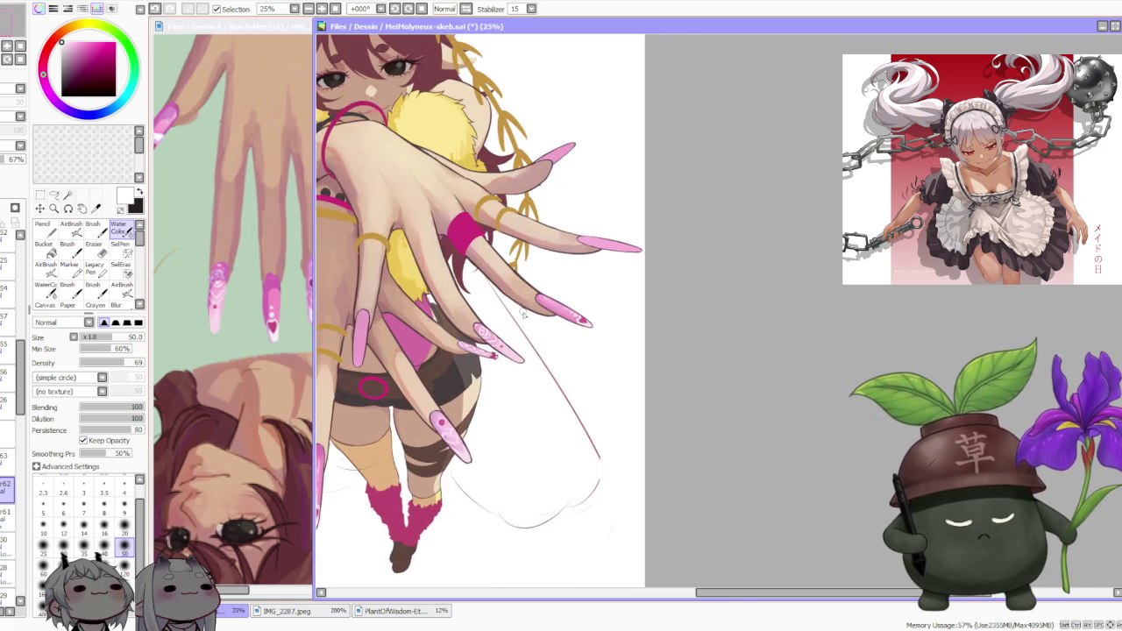
{"action": "scroll", "coordinate": [522, 307], "scroll_direction": "up", "scroll_amount": 1}
{"action": "scroll", "coordinate": [521, 313], "scroll_direction": "down", "scroll_amount": 1}
- Toggle between the regular Brush and the watercolour brush, ending on watercolour
{"action": "left_click", "coordinate": [93, 229]}
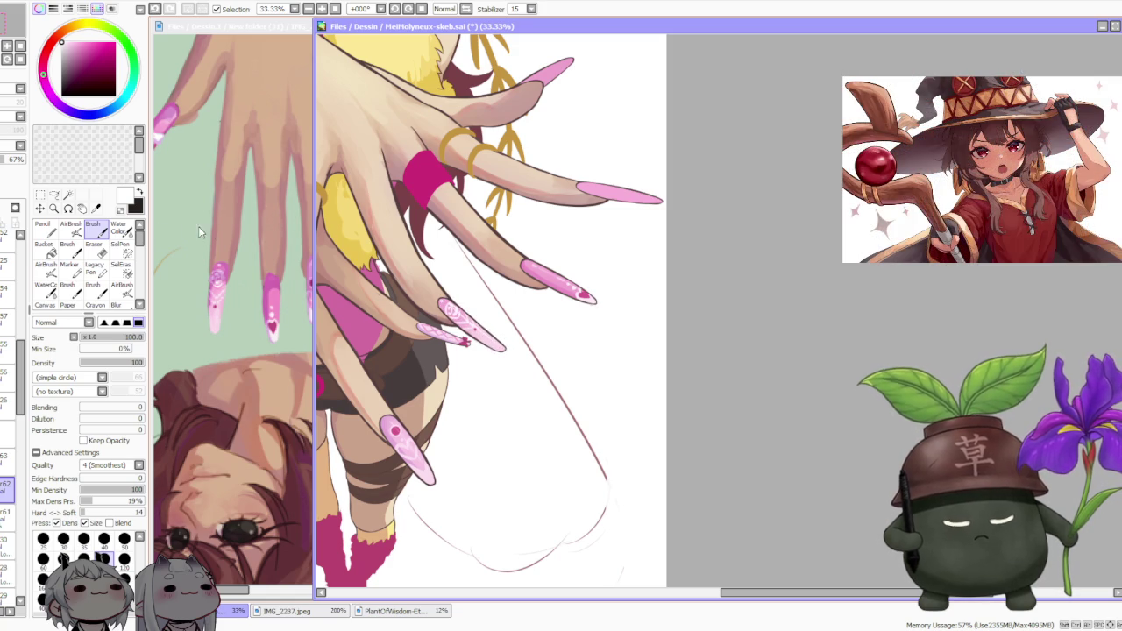
{"action": "left_click", "coordinate": [118, 227]}
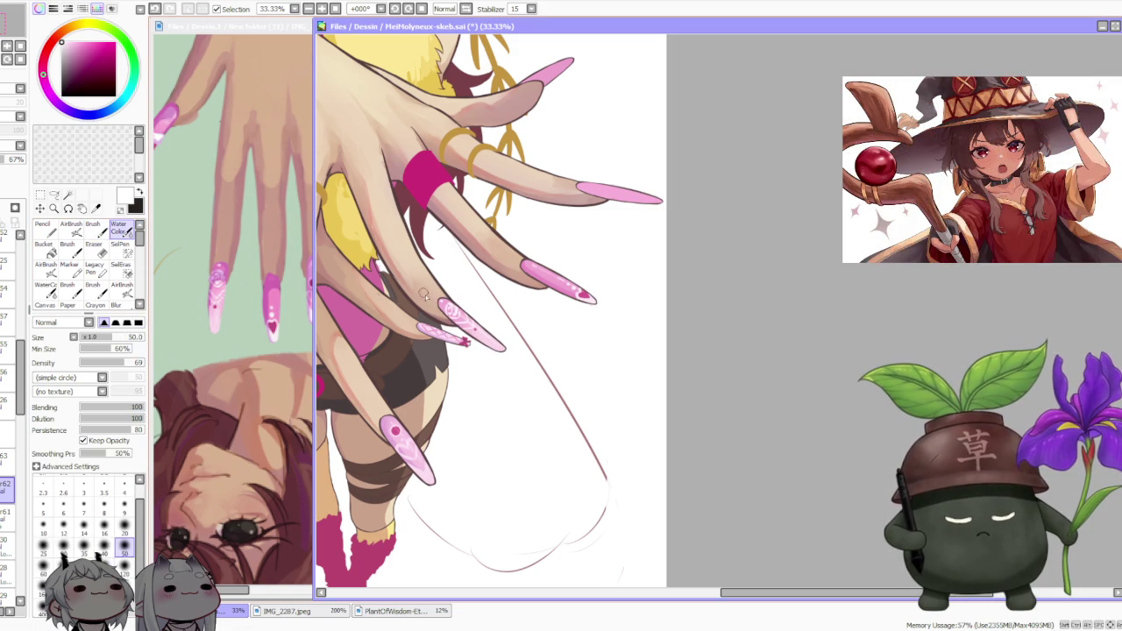
{"action": "left_click", "coordinate": [93, 229]}
{"action": "scroll", "coordinate": [414, 318], "scroll_direction": "up", "scroll_amount": 3}
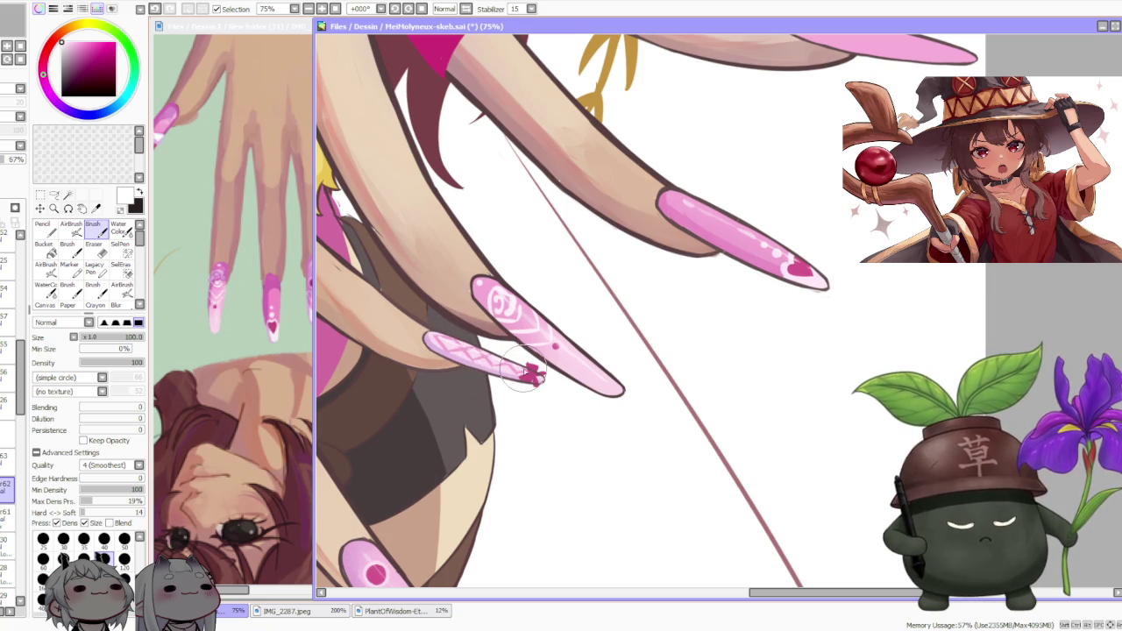
{"action": "left_click", "coordinate": [117, 229]}
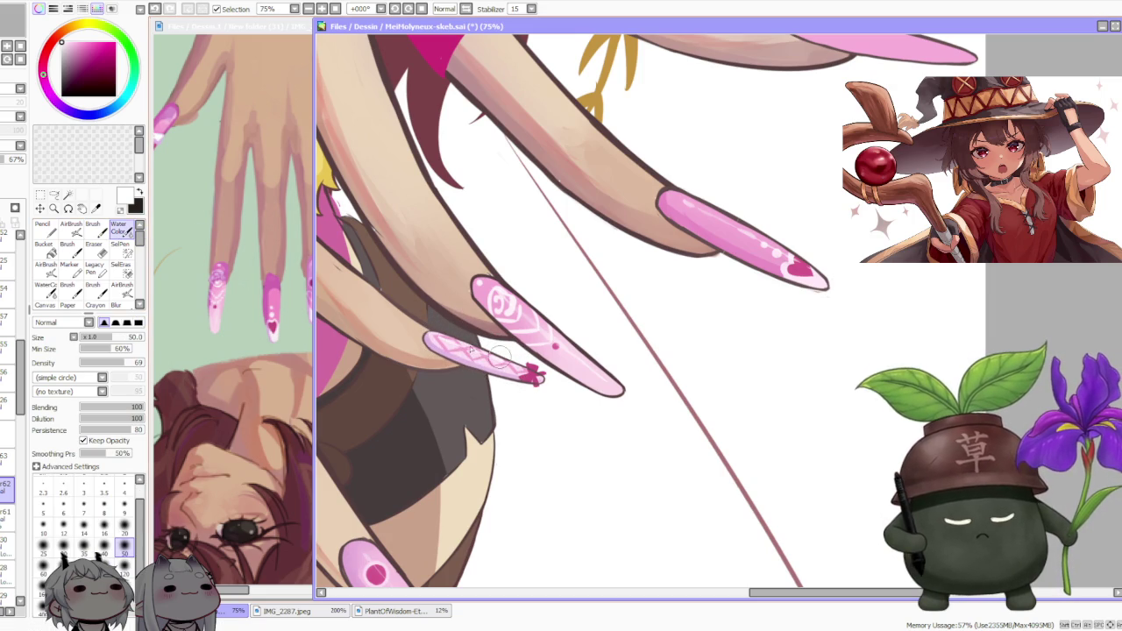
{"action": "scroll", "coordinate": [425, 321], "scroll_direction": "down", "scroll_amount": 4}
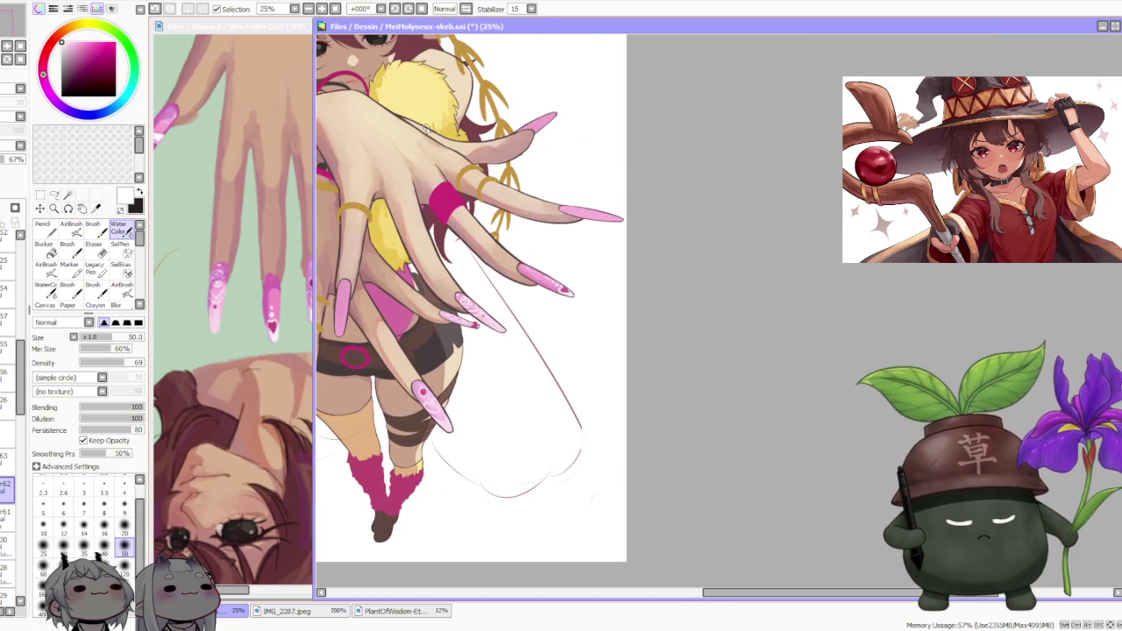
{"action": "scroll", "coordinate": [426, 128], "scroll_direction": "down", "scroll_amount": 1}
{"action": "scroll", "coordinate": [510, 213], "scroll_direction": "down", "scroll_amount": 1}
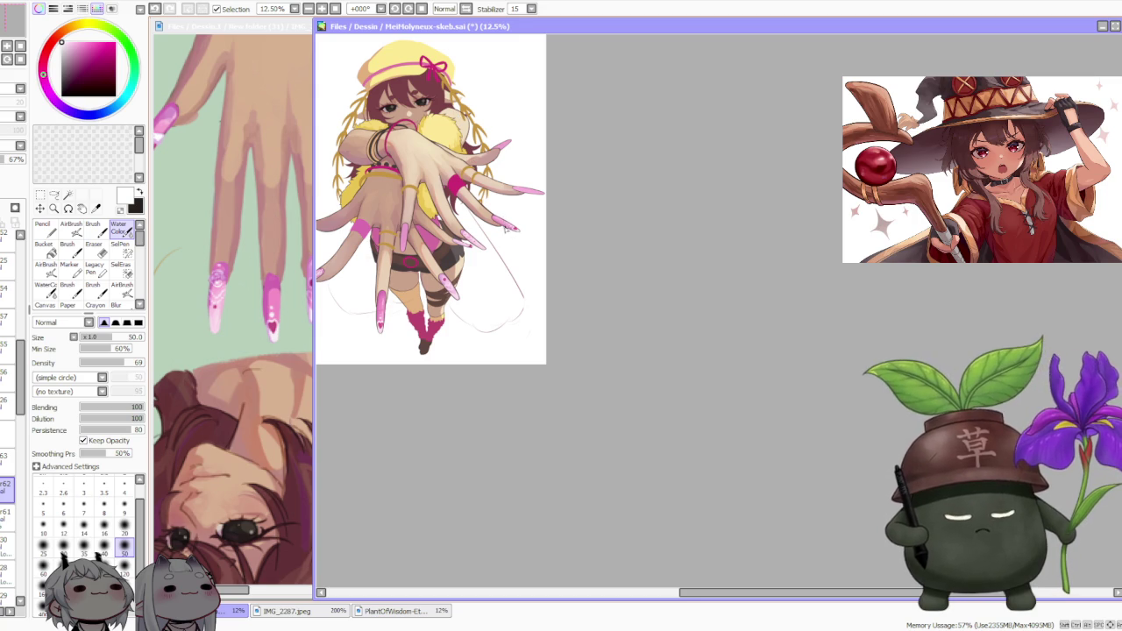
- Bring the nail reference forward and sample pink from a reference nail
{"action": "scroll", "coordinate": [508, 235], "scroll_direction": "down", "scroll_amount": 1}
{"action": "scroll", "coordinate": [517, 210], "scroll_direction": "up", "scroll_amount": 5}
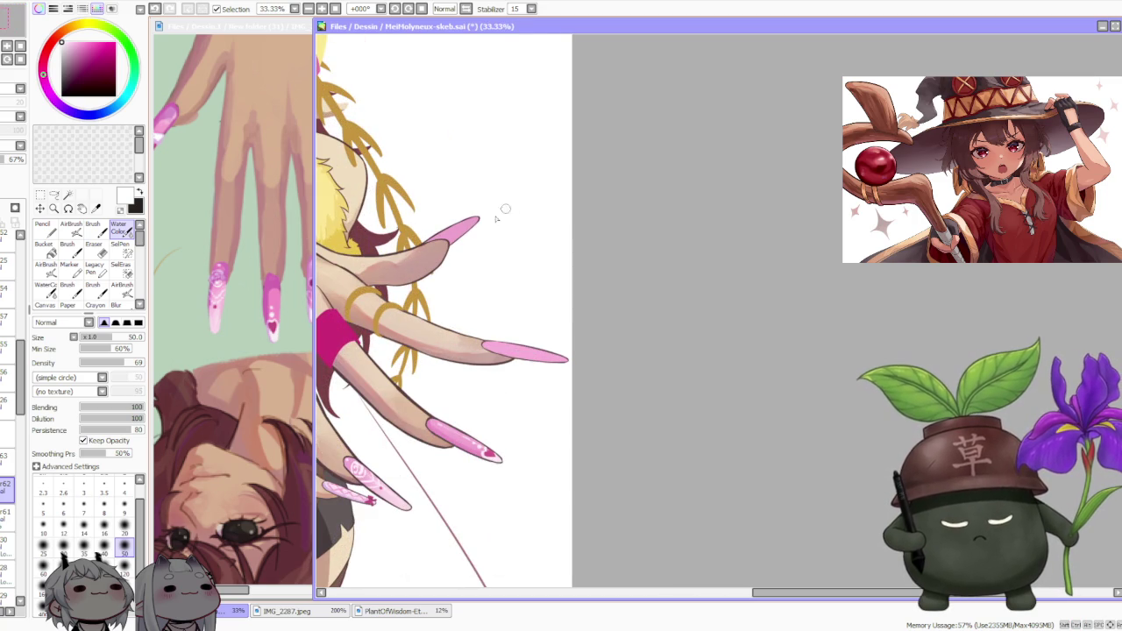
{"action": "scroll", "coordinate": [435, 220], "scroll_direction": "down", "scroll_amount": 1}
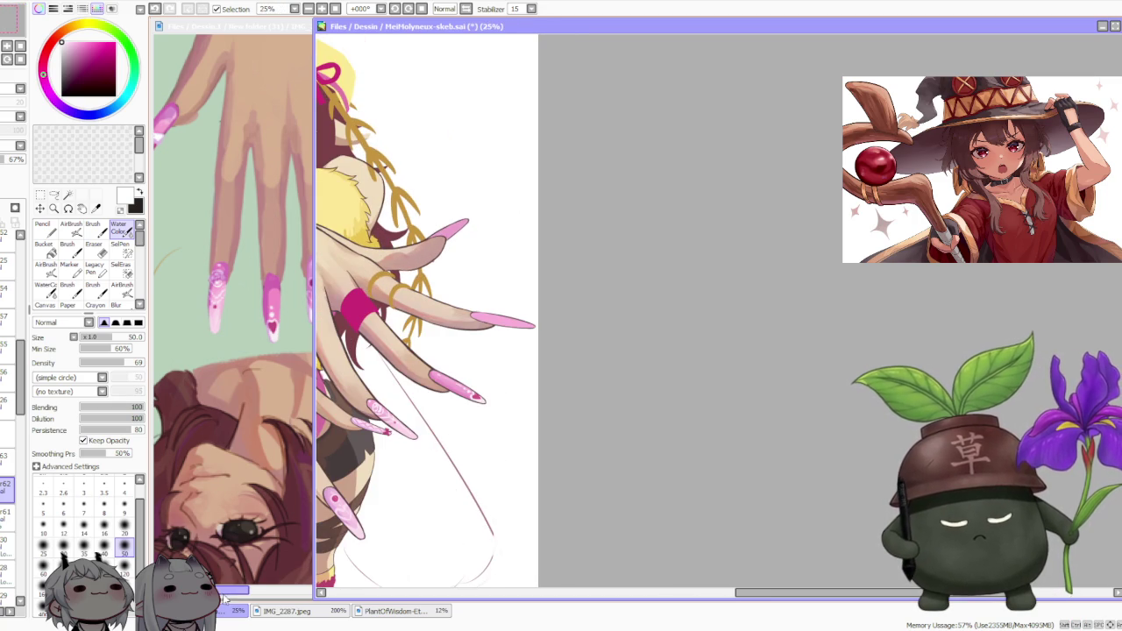
{"action": "left_click", "coordinate": [224, 599]}
{"action": "left_click", "coordinate": [593, 296]}
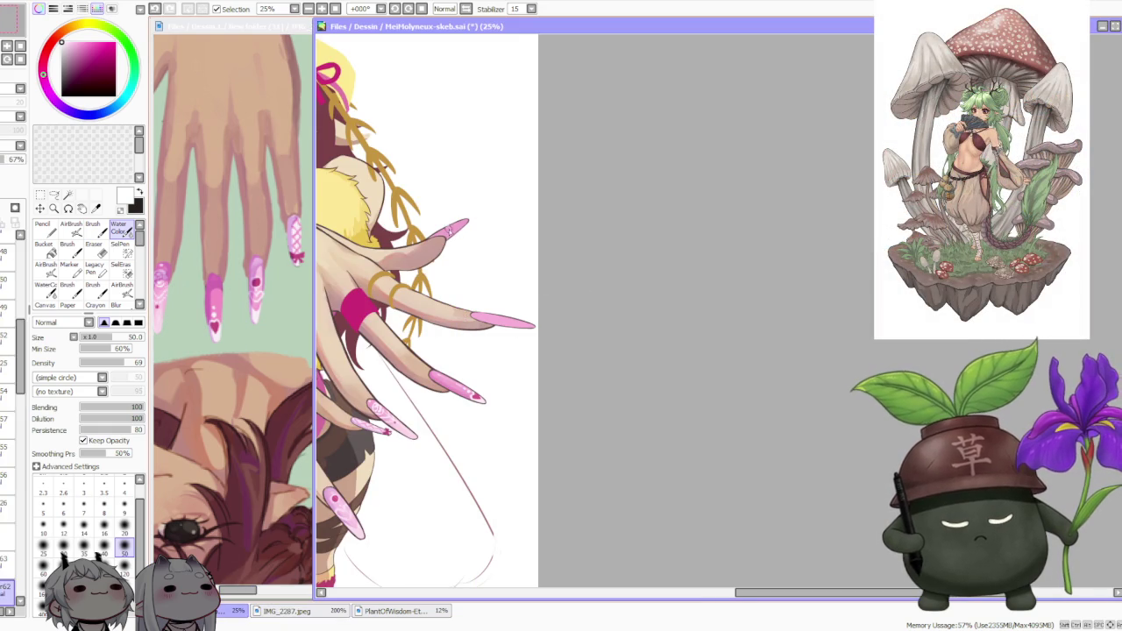
{"action": "scroll", "coordinate": [449, 229], "scroll_direction": "down", "scroll_amount": 1}
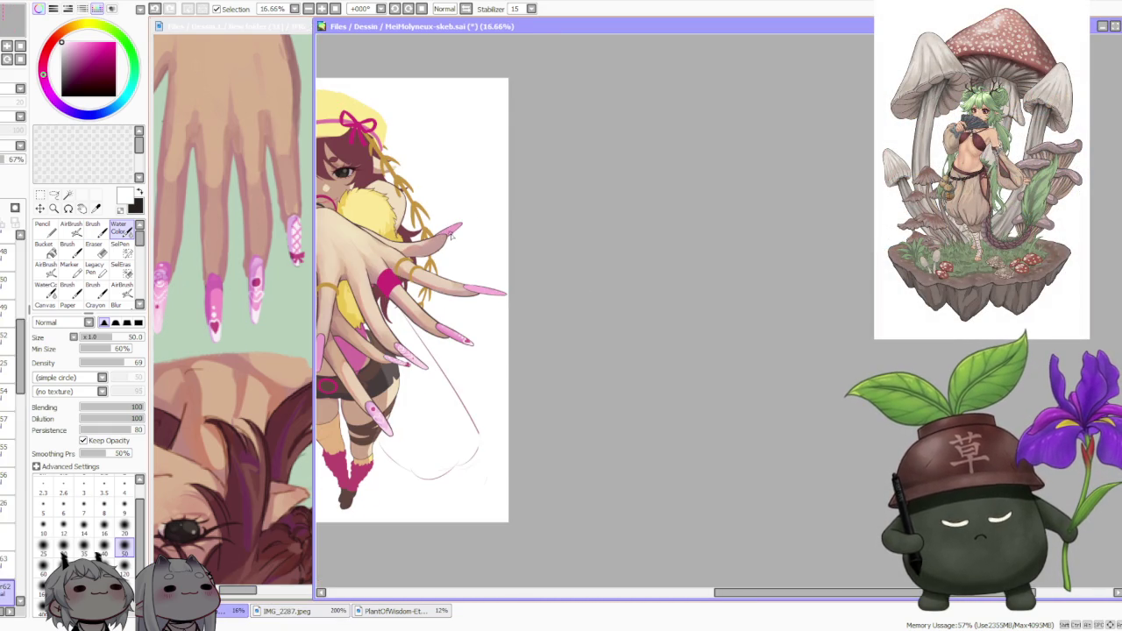
{"action": "scroll", "coordinate": [450, 232], "scroll_direction": "down", "scroll_amount": 1}
{"action": "scroll", "coordinate": [390, 386], "scroll_direction": "up", "scroll_amount": 2}
{"action": "scroll", "coordinate": [390, 385], "scroll_direction": "up", "scroll_amount": 2}
{"action": "scroll", "coordinate": [390, 386], "scroll_direction": "down", "scroll_amount": 2}
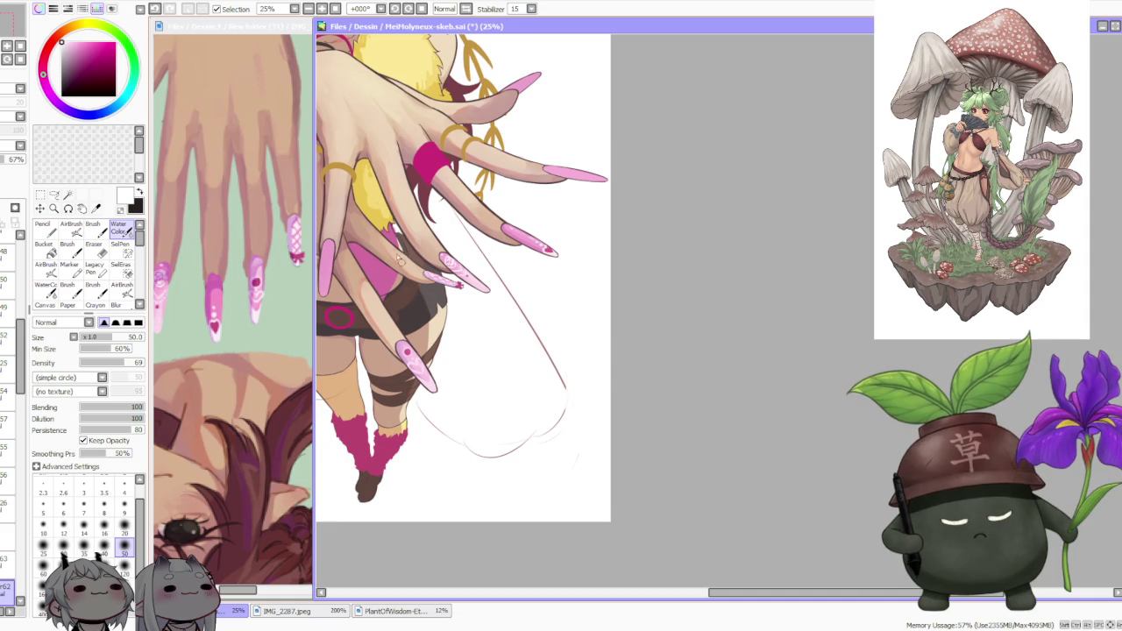
{"action": "left_click", "coordinate": [260, 275], "text": "alt"}
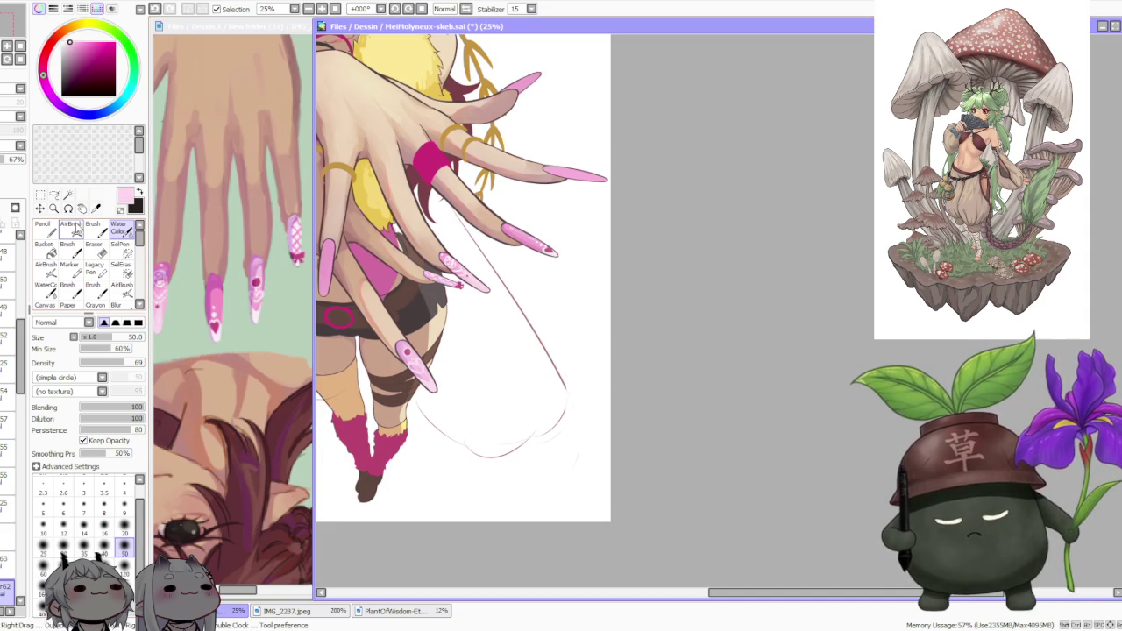
- On the AirBrush, switch layers and sample a muted purple-pink from the reference nail
{"action": "left_click", "coordinate": [71, 226]}
{"action": "left_click", "coordinate": [11, 452]}
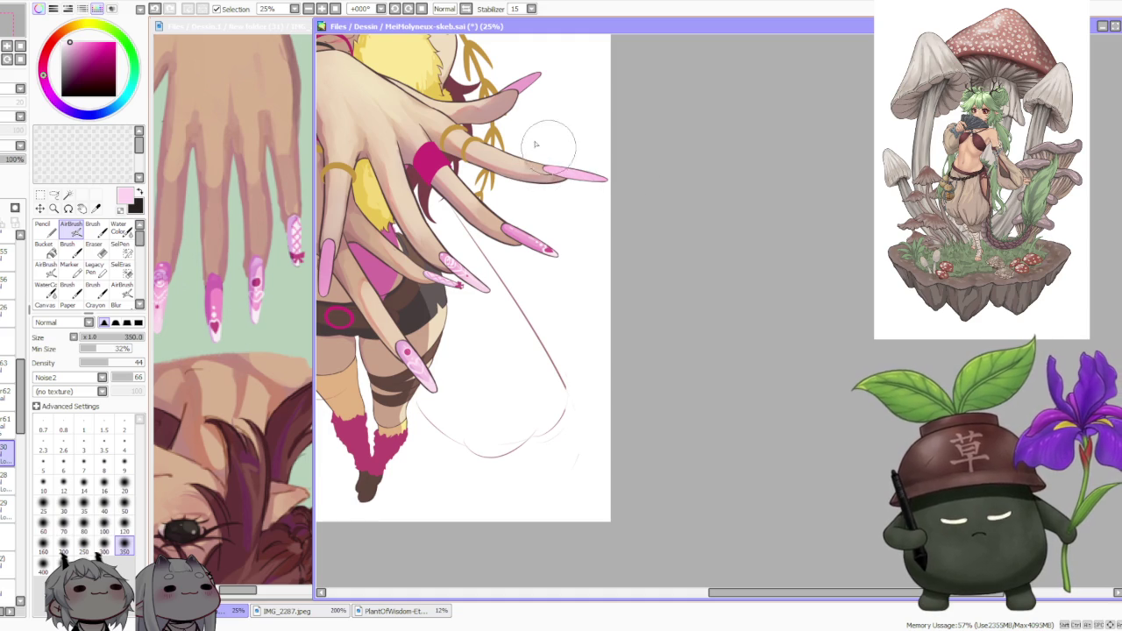
{"action": "left_click", "coordinate": [260, 272], "text": "alt"}
{"action": "left_click", "coordinate": [93, 229]}
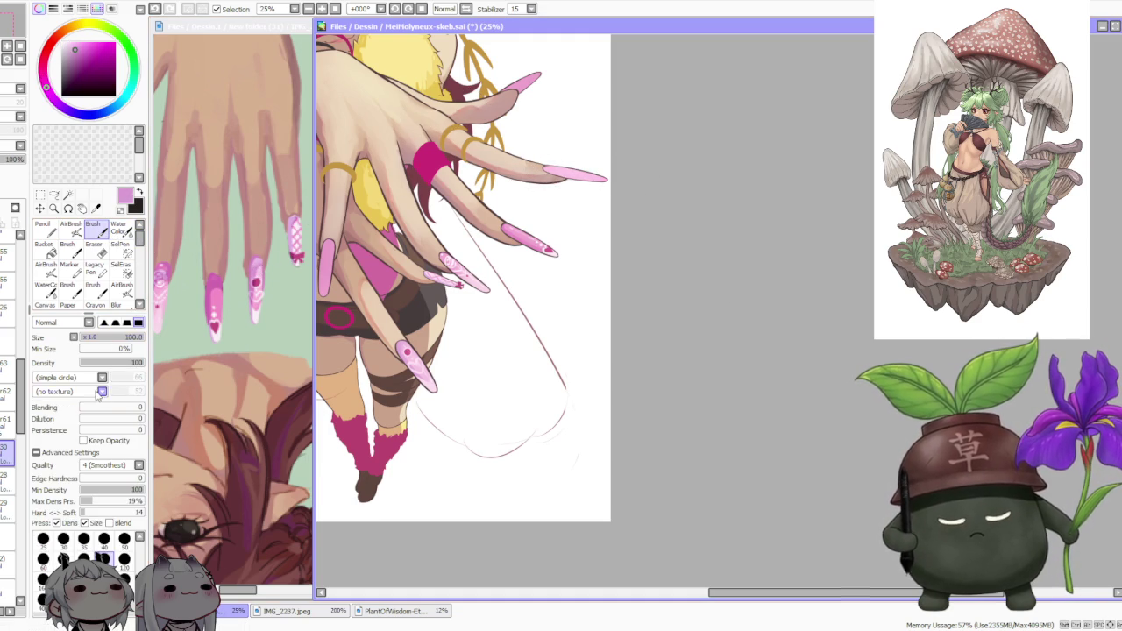
- On another layer, sample the beige skin tone from the finger for the AirBrush
{"action": "scroll", "coordinate": [538, 169], "scroll_direction": "up", "scroll_amount": 1}
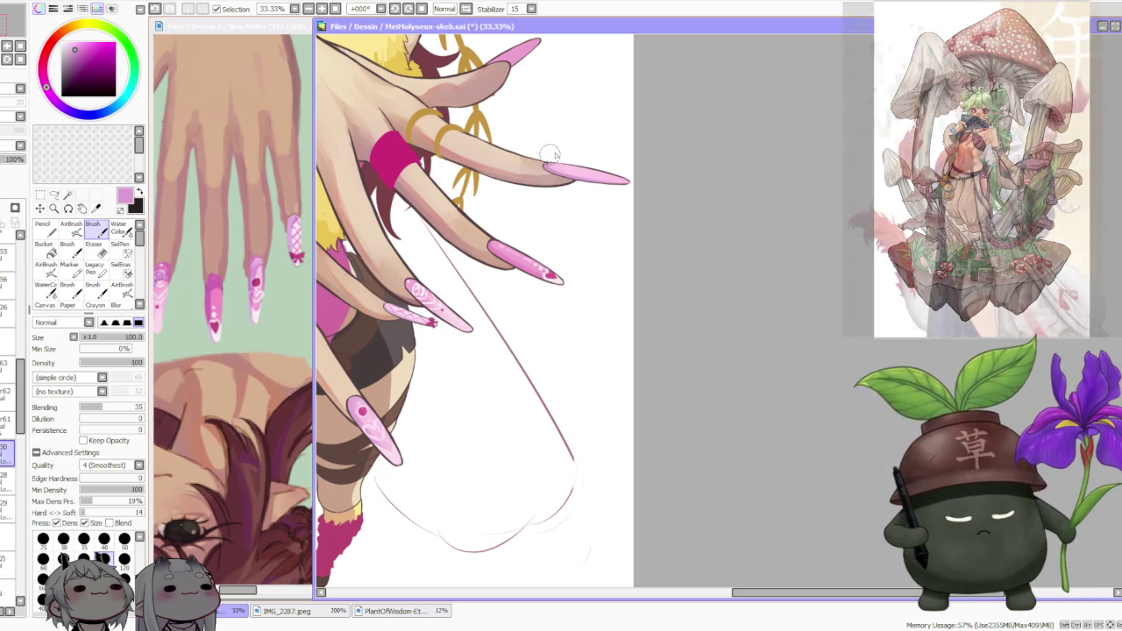
{"action": "scroll", "coordinate": [500, 110], "scroll_direction": "down", "scroll_amount": 2}
{"action": "left_click", "coordinate": [8, 480]}
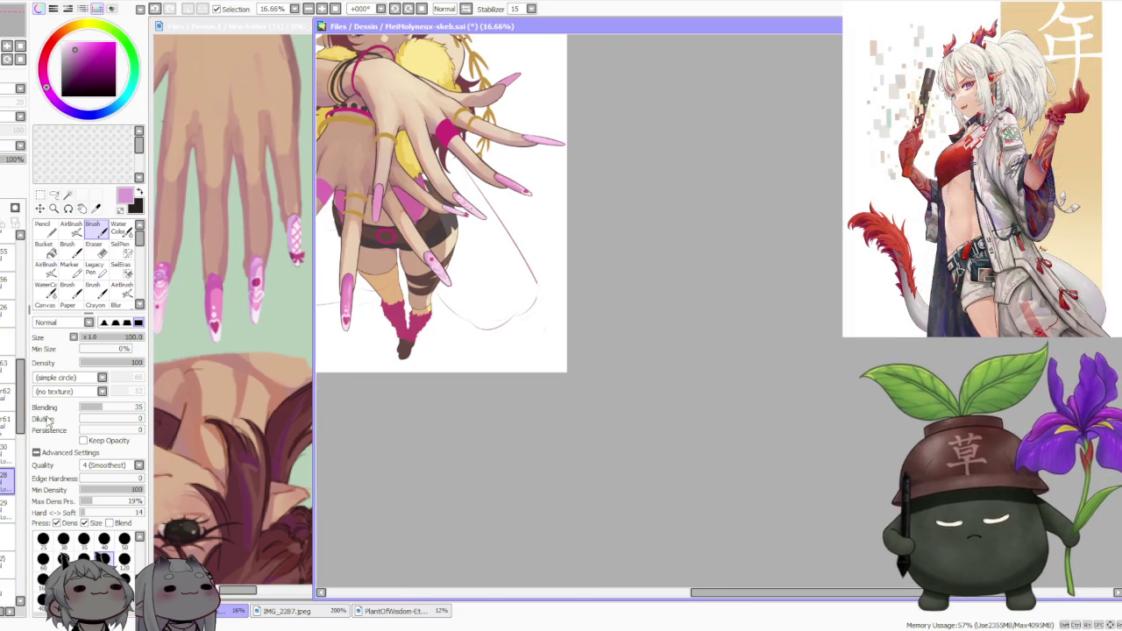
{"action": "left_click", "coordinate": [504, 128], "text": "alt"}
{"action": "left_click", "coordinate": [70, 226]}
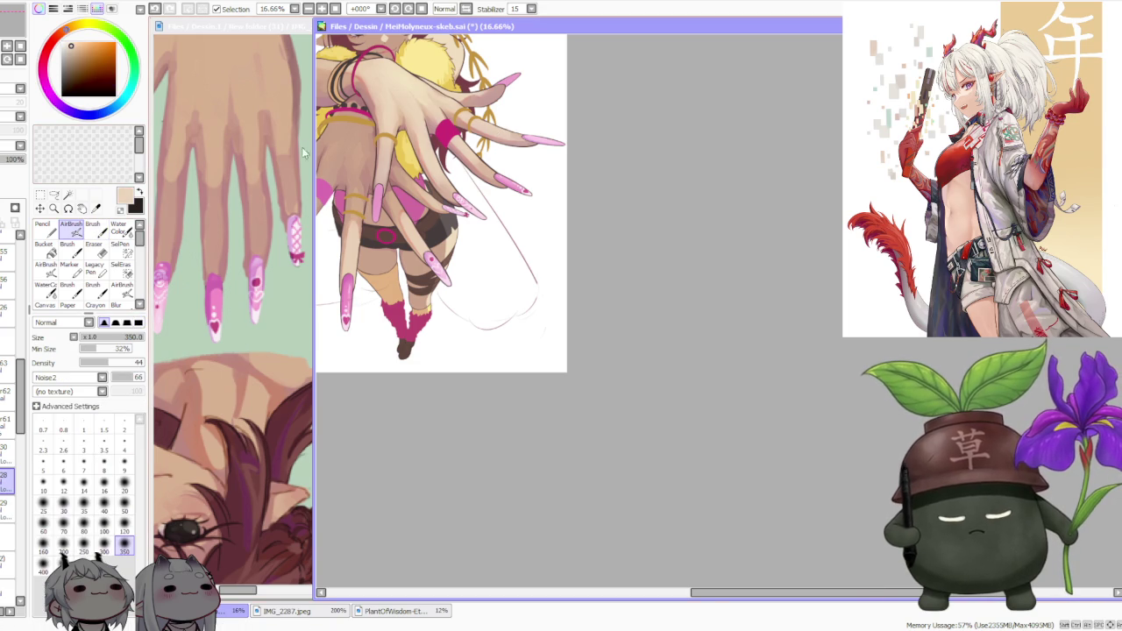
- Paint skin tone over the finger's gold ring, then sample a darker skin tone from the hand
{"action": "scroll", "coordinate": [517, 119], "scroll_direction": "up", "scroll_amount": 2}
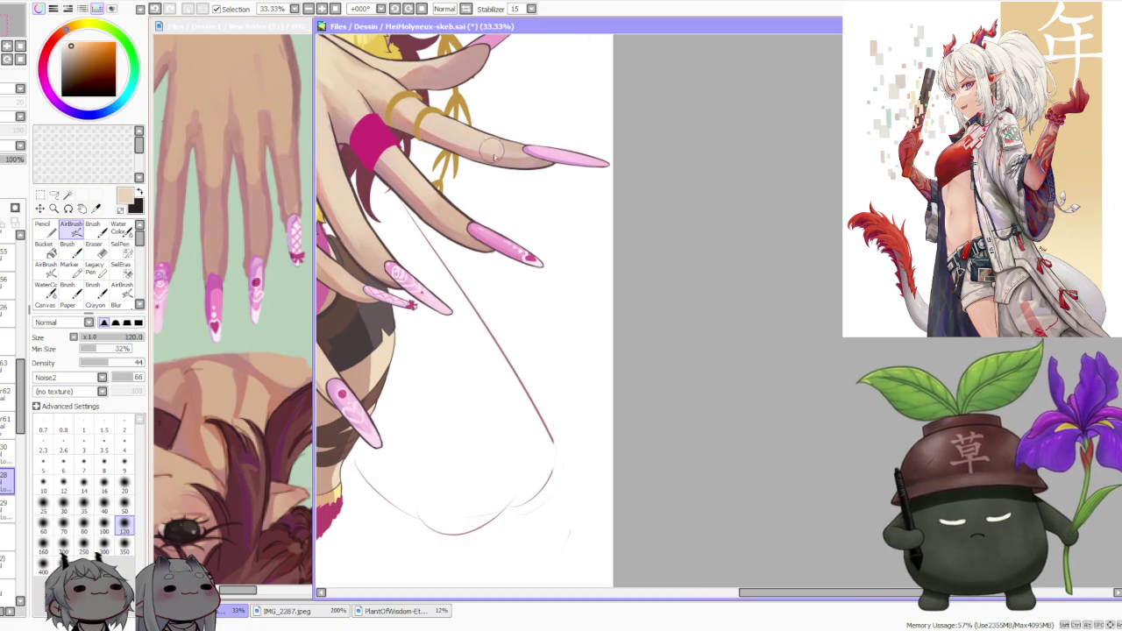
{"action": "left_click_drag", "start_coordinate": [487, 142], "coordinate": [447, 123]}
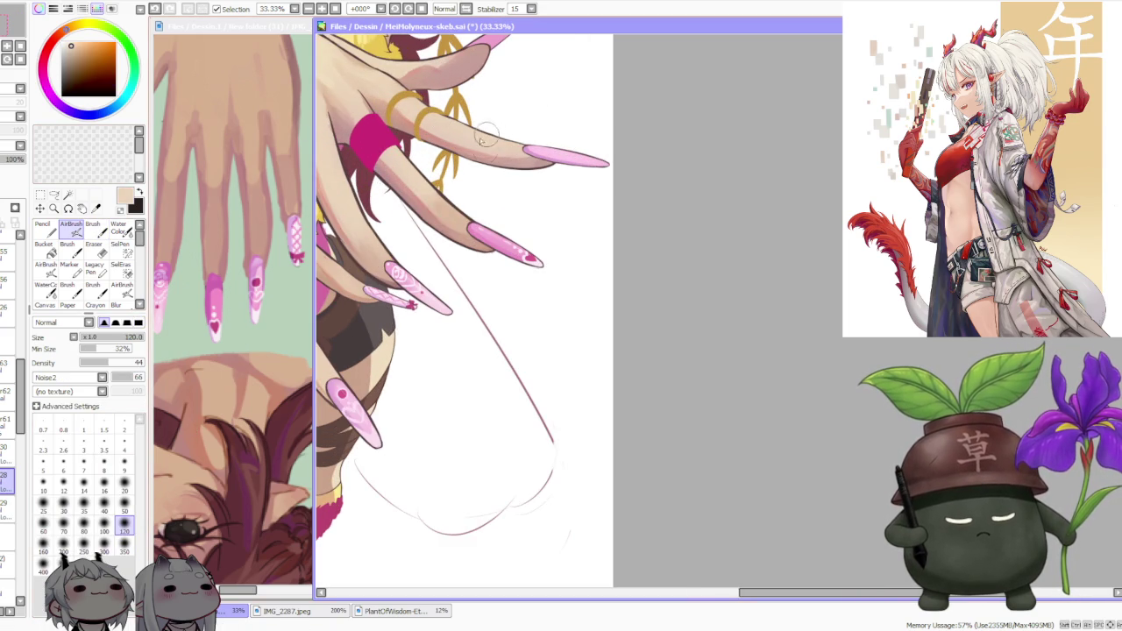
{"action": "scroll", "coordinate": [436, 188], "scroll_direction": "down", "scroll_amount": 2}
{"action": "scroll", "coordinate": [447, 158], "scroll_direction": "down", "scroll_amount": 1}
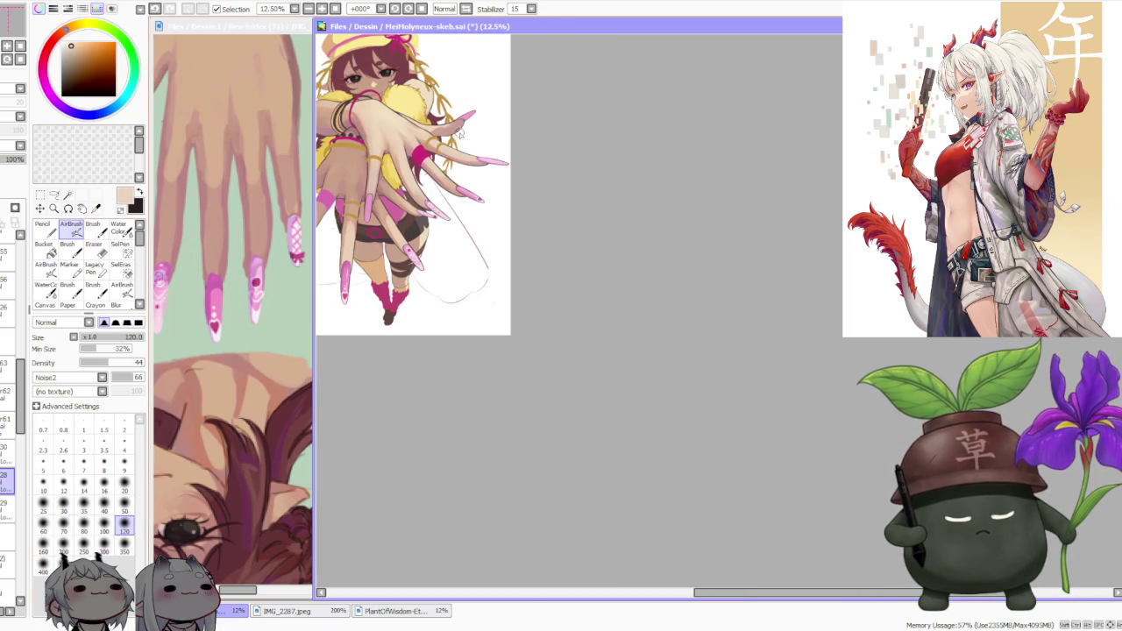
{"action": "scroll", "coordinate": [437, 149], "scroll_direction": "up", "scroll_amount": 2}
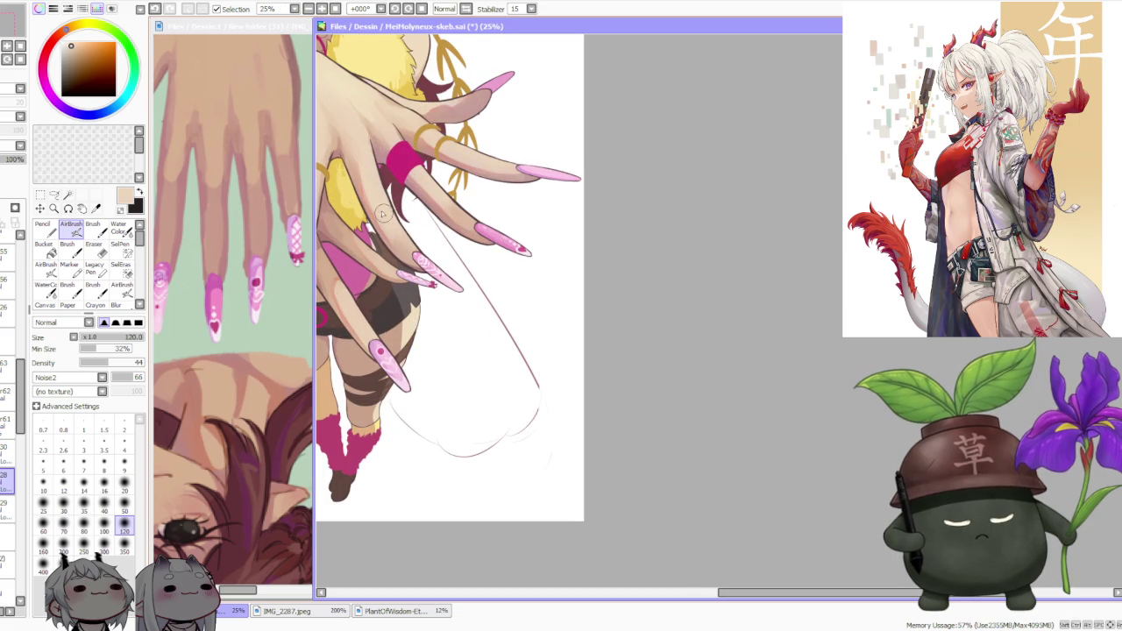
{"action": "left_click", "coordinate": [406, 253], "text": "alt"}
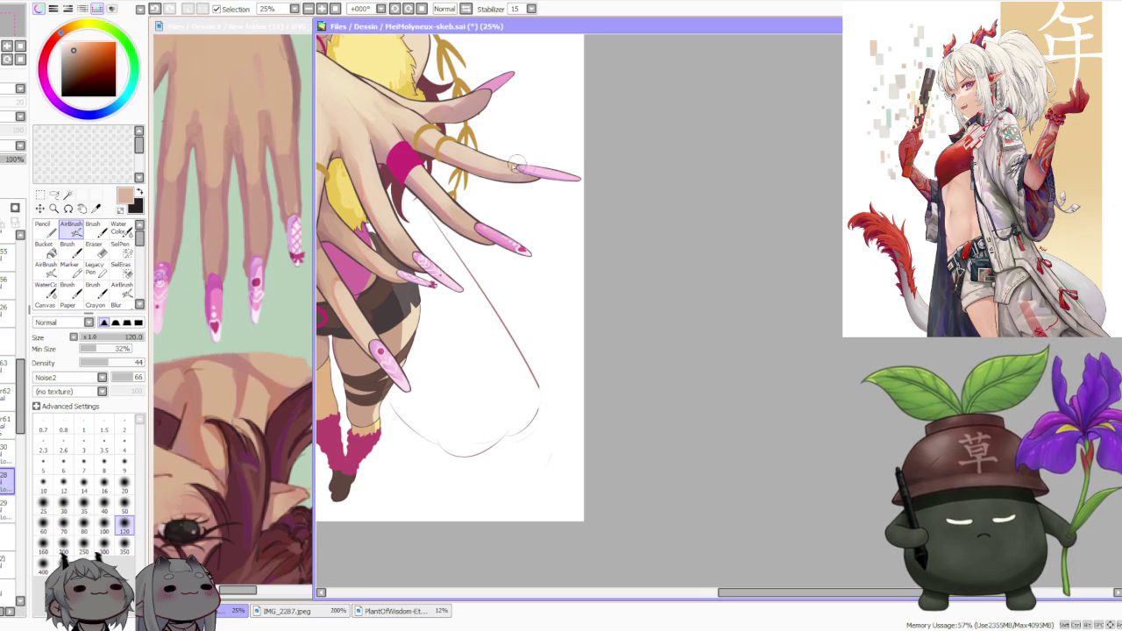
- Sample the nail's light pink and load it on the hard-edged Brush
{"action": "scroll", "coordinate": [514, 153], "scroll_direction": "down", "scroll_amount": 1}
{"action": "scroll", "coordinate": [513, 151], "scroll_direction": "down", "scroll_amount": 1}
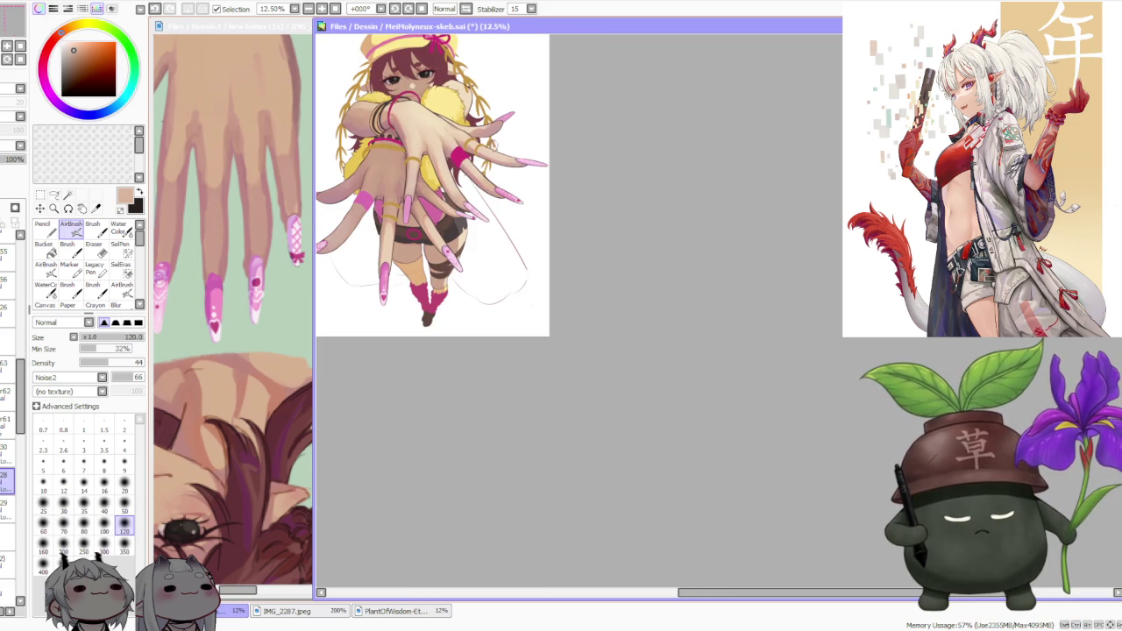
{"action": "scroll", "coordinate": [484, 160], "scroll_direction": "down", "scroll_amount": 1}
{"action": "scroll", "coordinate": [493, 106], "scroll_direction": "up", "scroll_amount": 1}
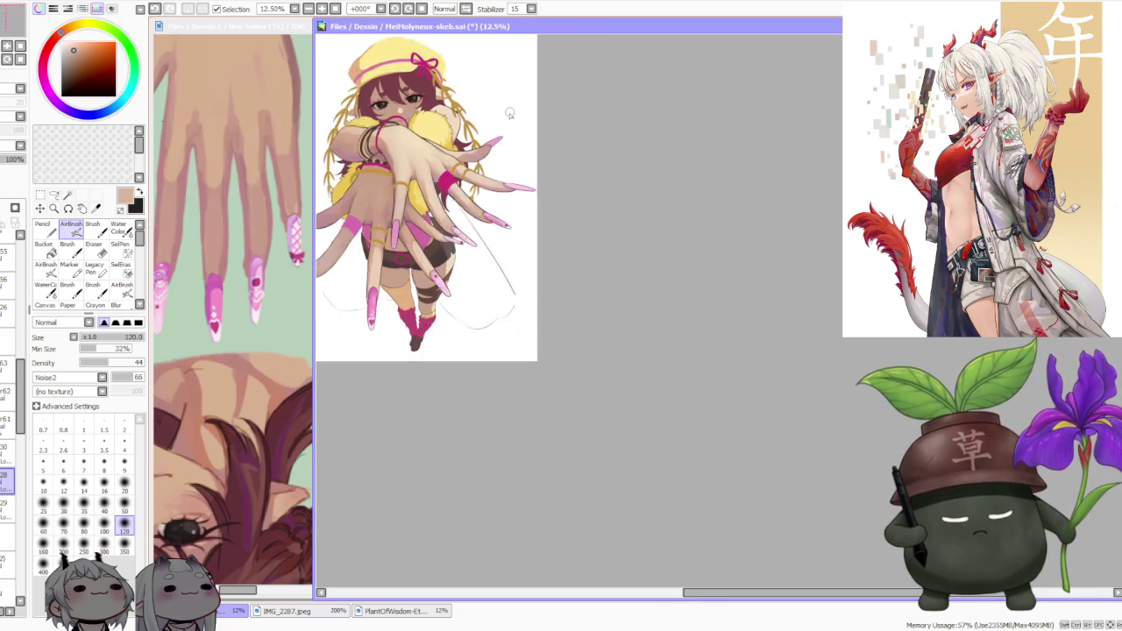
{"action": "scroll", "coordinate": [501, 114], "scroll_direction": "up", "scroll_amount": 1}
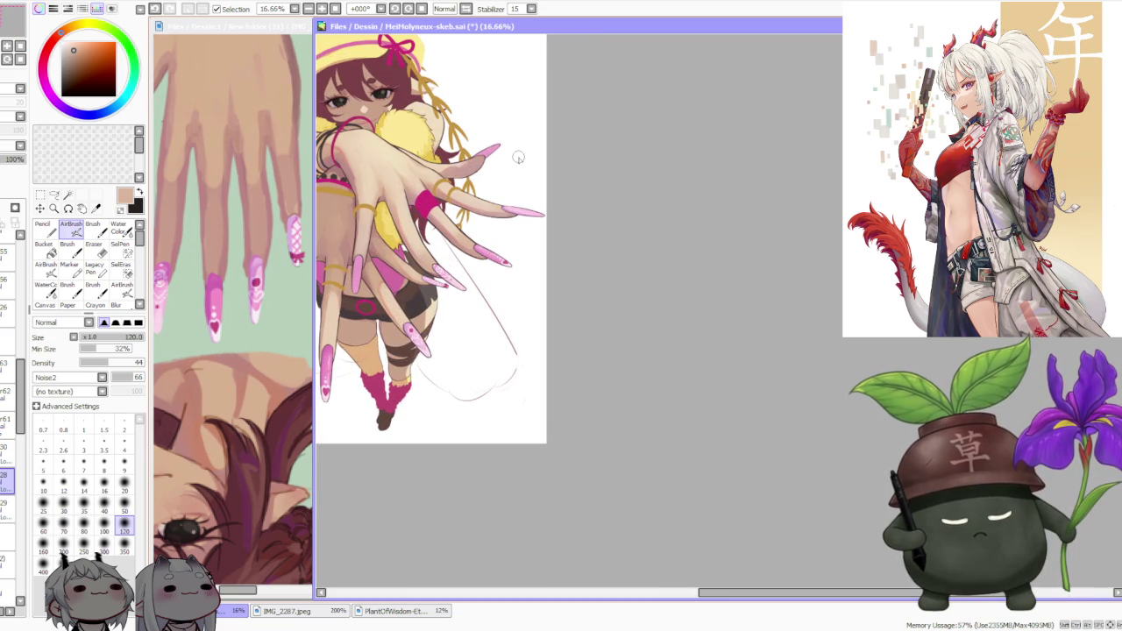
{"action": "scroll", "coordinate": [517, 167], "scroll_direction": "down", "scroll_amount": 1}
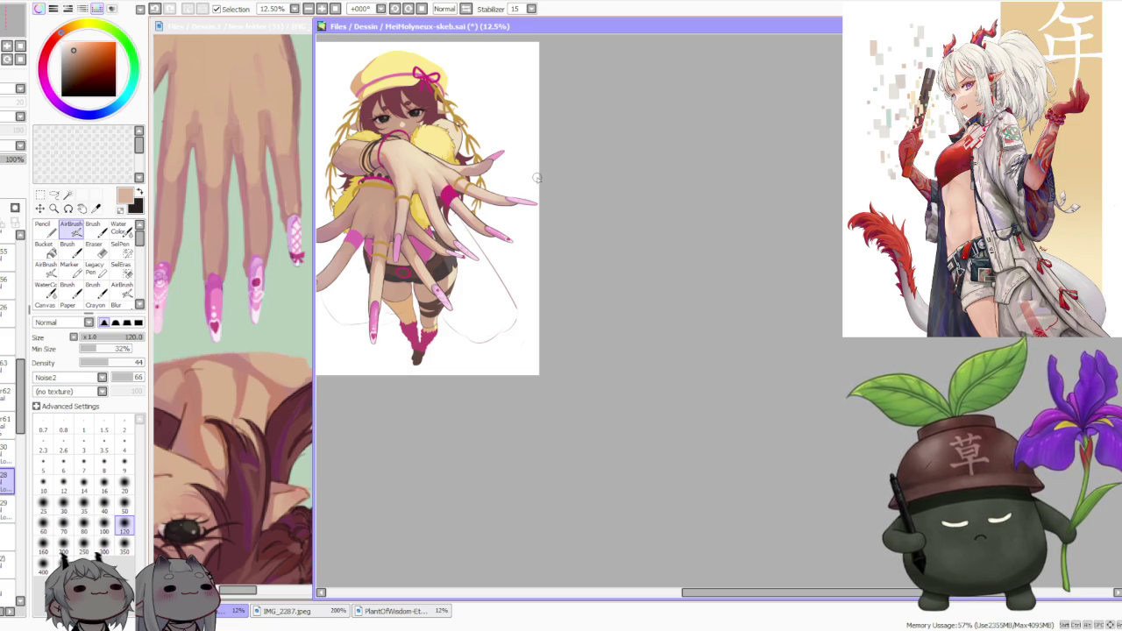
{"action": "scroll", "coordinate": [531, 201], "scroll_direction": "up", "scroll_amount": 2}
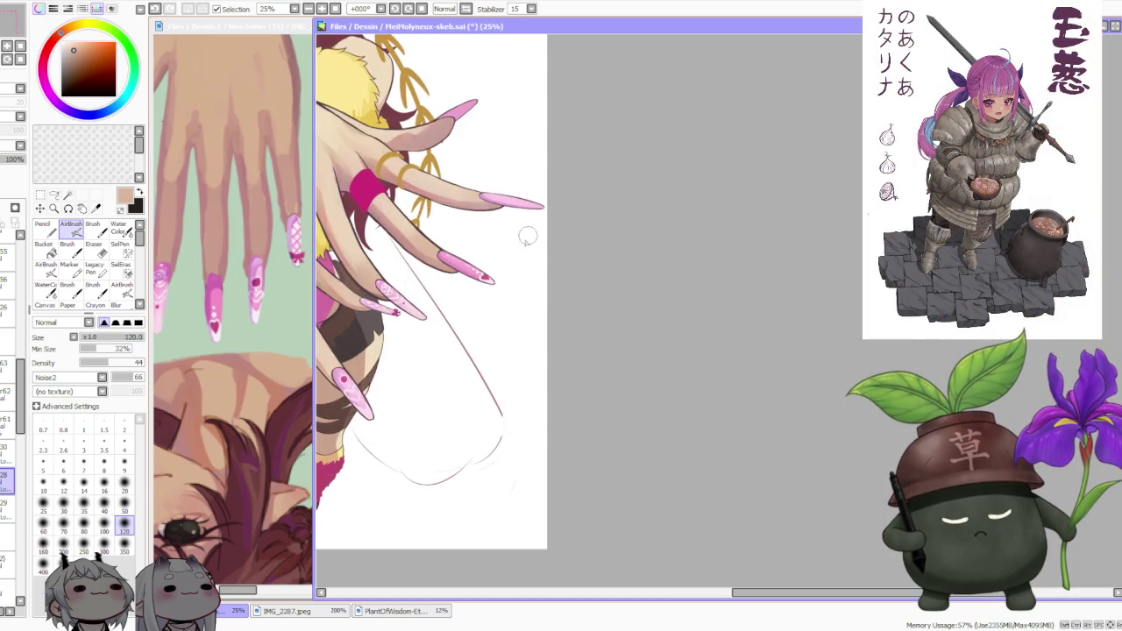
{"action": "scroll", "coordinate": [453, 270], "scroll_direction": "up", "scroll_amount": 2}
{"action": "left_click", "coordinate": [504, 276], "text": "alt"}
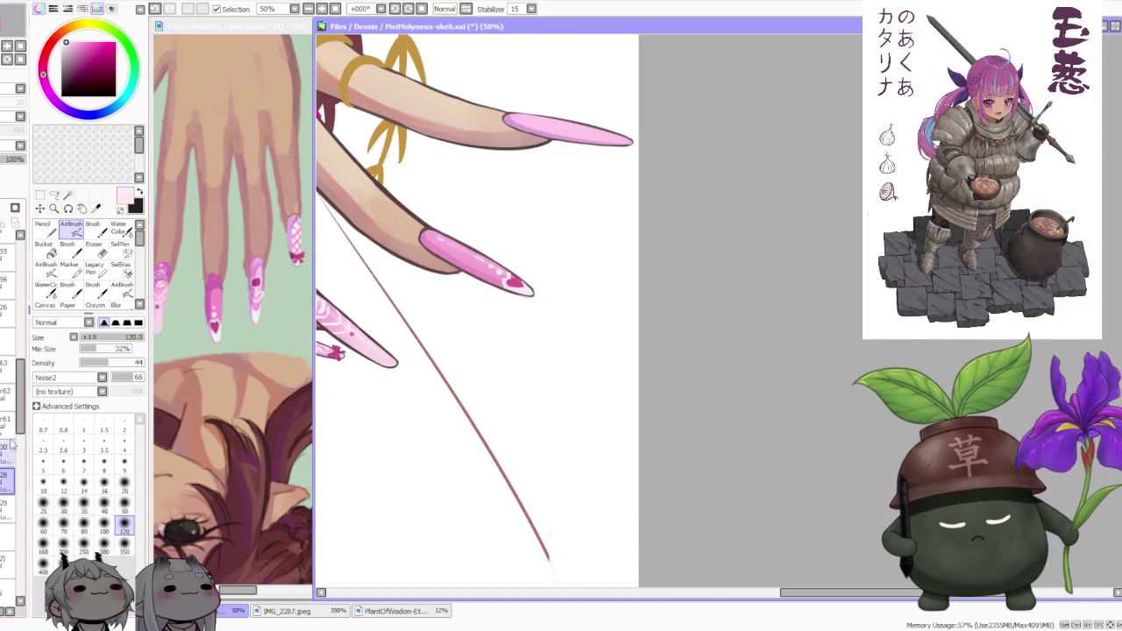
{"action": "key", "text": "b"}
{"action": "scroll", "coordinate": [635, 310], "scroll_direction": "down", "scroll_amount": 2}
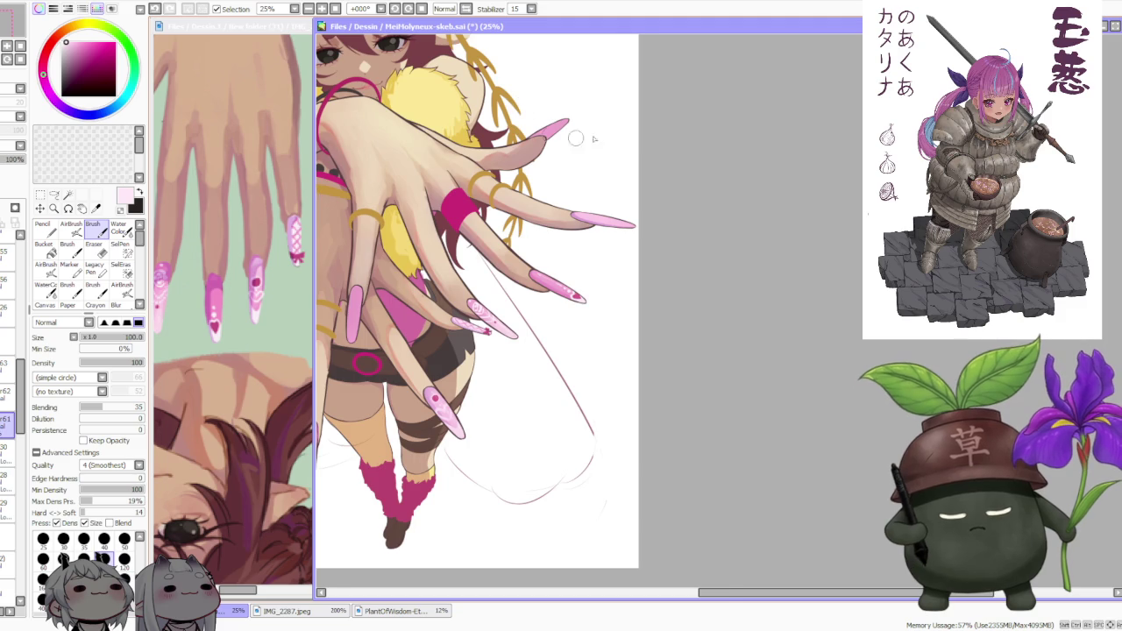
- Brighten the white highlight on the long nail's tip
{"action": "scroll", "coordinate": [562, 137], "scroll_direction": "up", "scroll_amount": 2}
{"action": "scroll", "coordinate": [639, 150], "scroll_direction": "up", "scroll_amount": 2}
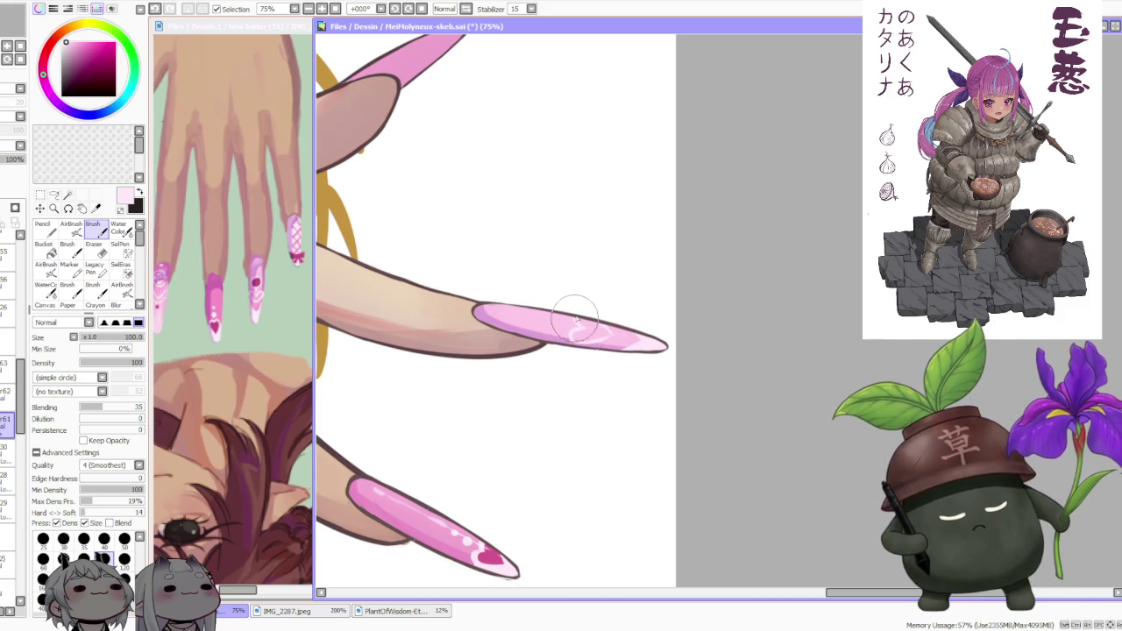
{"action": "left_click_drag", "start_coordinate": [586, 329], "coordinate": [600, 331]}
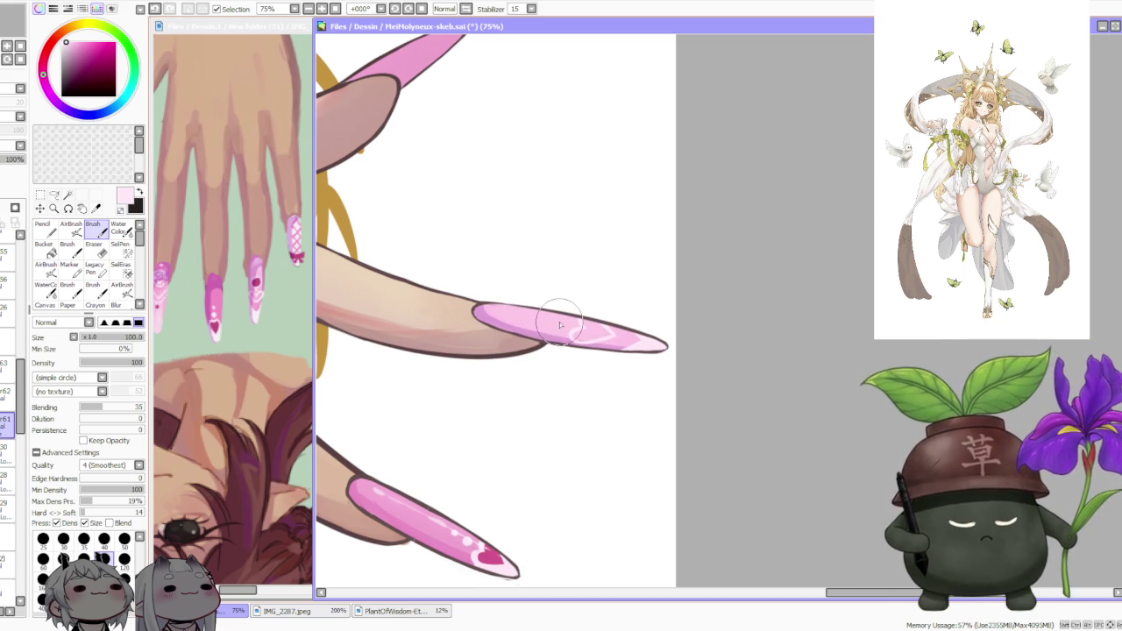
{"action": "scroll", "coordinate": [559, 325], "scroll_direction": "down", "scroll_amount": 2}
{"action": "scroll", "coordinate": [549, 324], "scroll_direction": "down", "scroll_amount": 2}
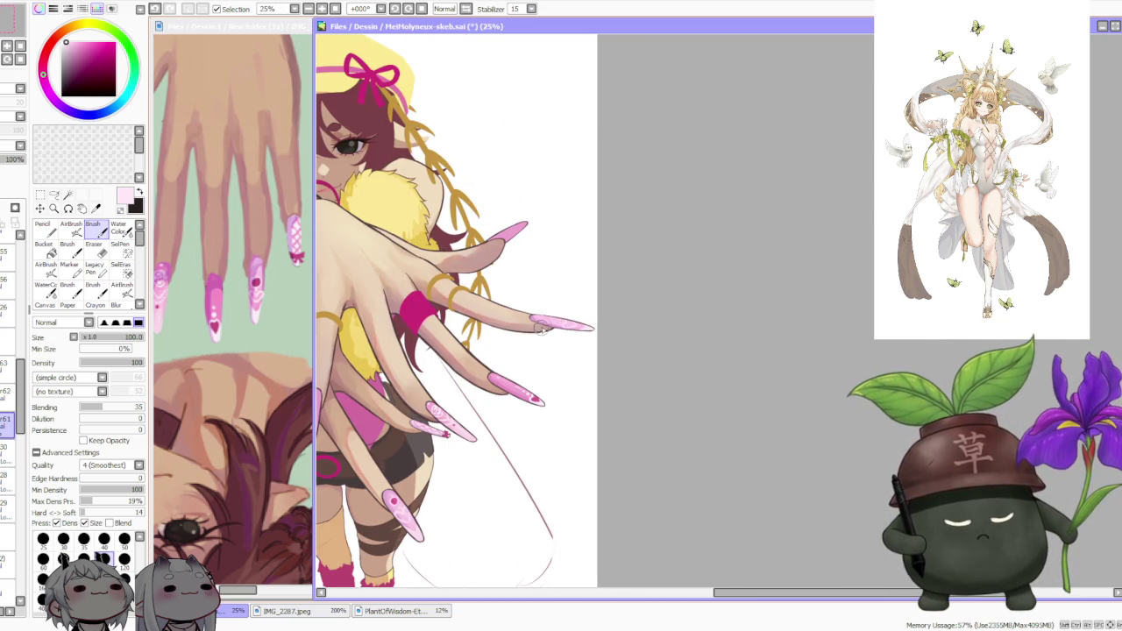
{"action": "scroll", "coordinate": [542, 329], "scroll_direction": "up", "scroll_amount": 2}
{"action": "scroll", "coordinate": [560, 336], "scroll_direction": "up", "scroll_amount": 2}
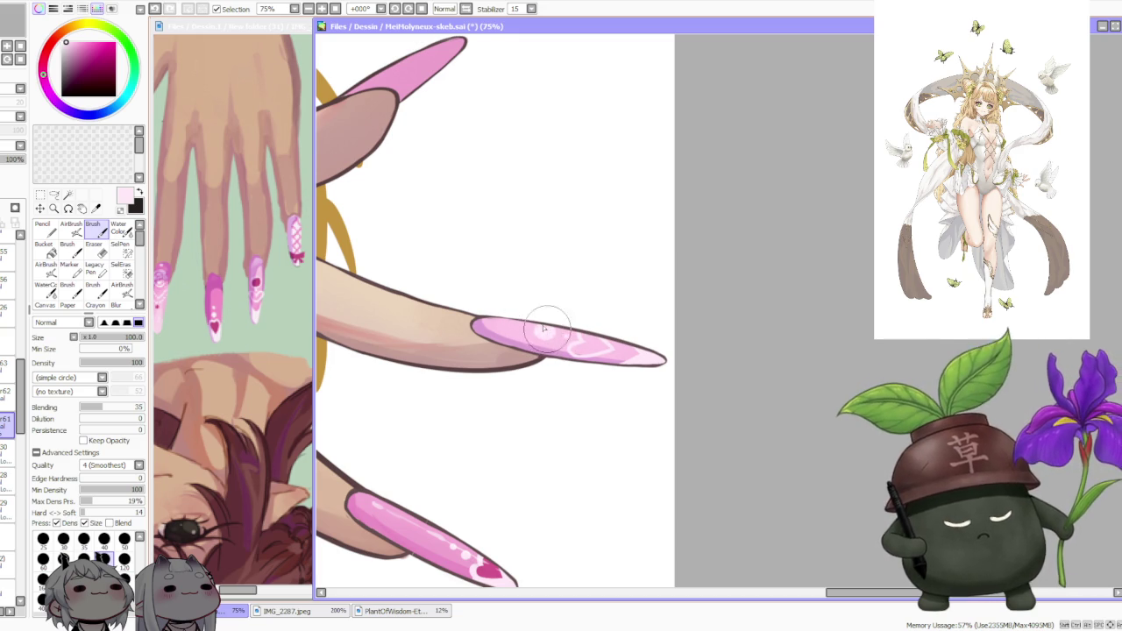
- Sample the dark pink of the nail heart, then undo the last stroke
{"action": "scroll", "coordinate": [535, 326], "scroll_direction": "down", "scroll_amount": 1}
{"action": "scroll", "coordinate": [522, 351], "scroll_direction": "down", "scroll_amount": 1}
{"action": "scroll", "coordinate": [504, 407], "scroll_direction": "up", "scroll_amount": 2}
{"action": "left_click", "coordinate": [498, 408], "text": "alt"}
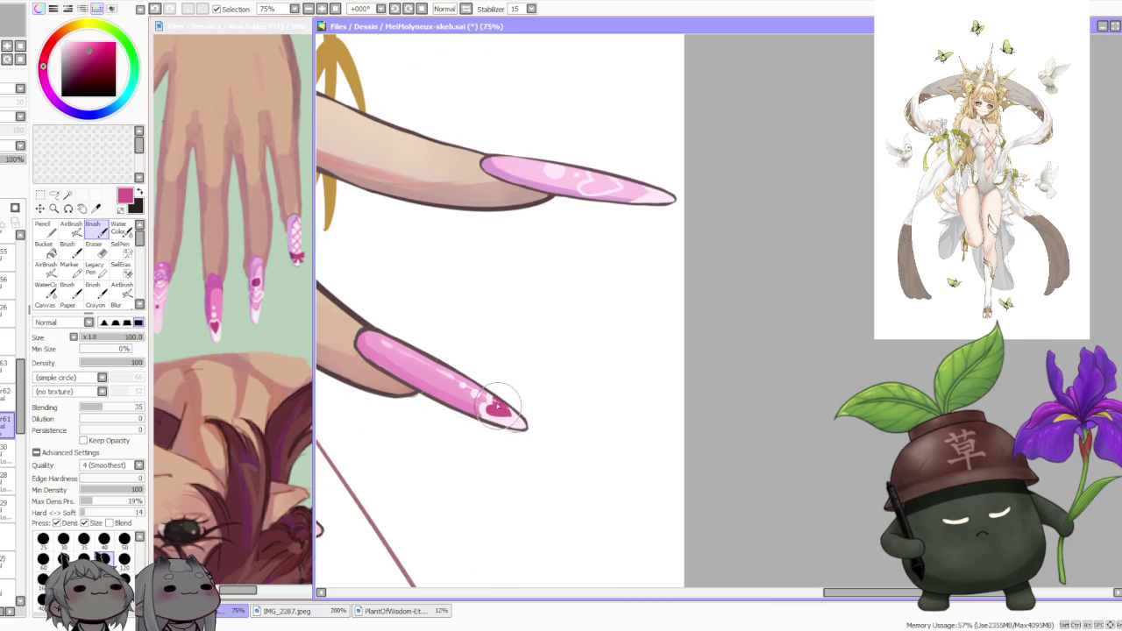
{"action": "scroll", "coordinate": [488, 231], "scroll_direction": "down", "scroll_amount": 1}
{"action": "scroll", "coordinate": [526, 290], "scroll_direction": "up", "scroll_amount": 2}
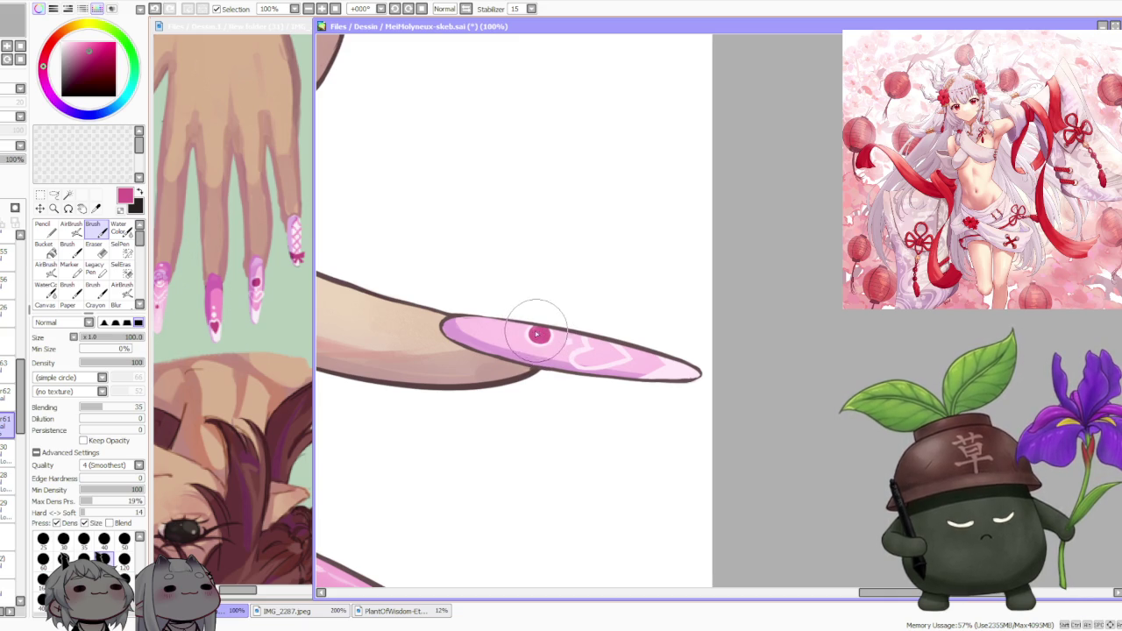
{"action": "key", "text": "ctrl+z"}
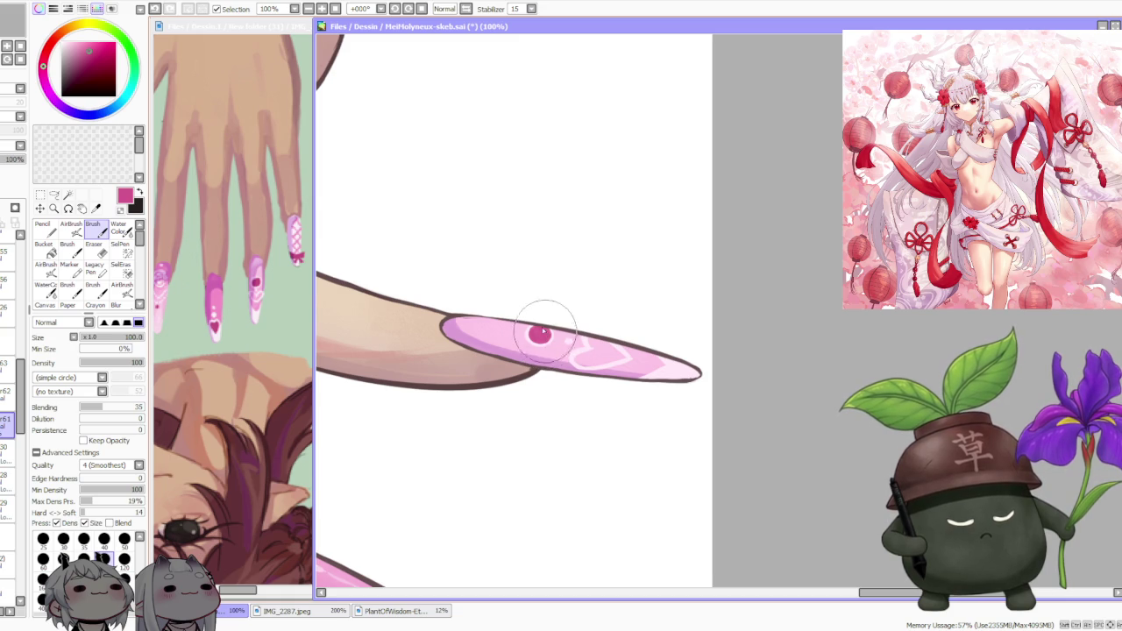
{"action": "scroll", "coordinate": [519, 278], "scroll_direction": "down", "scroll_amount": 3}
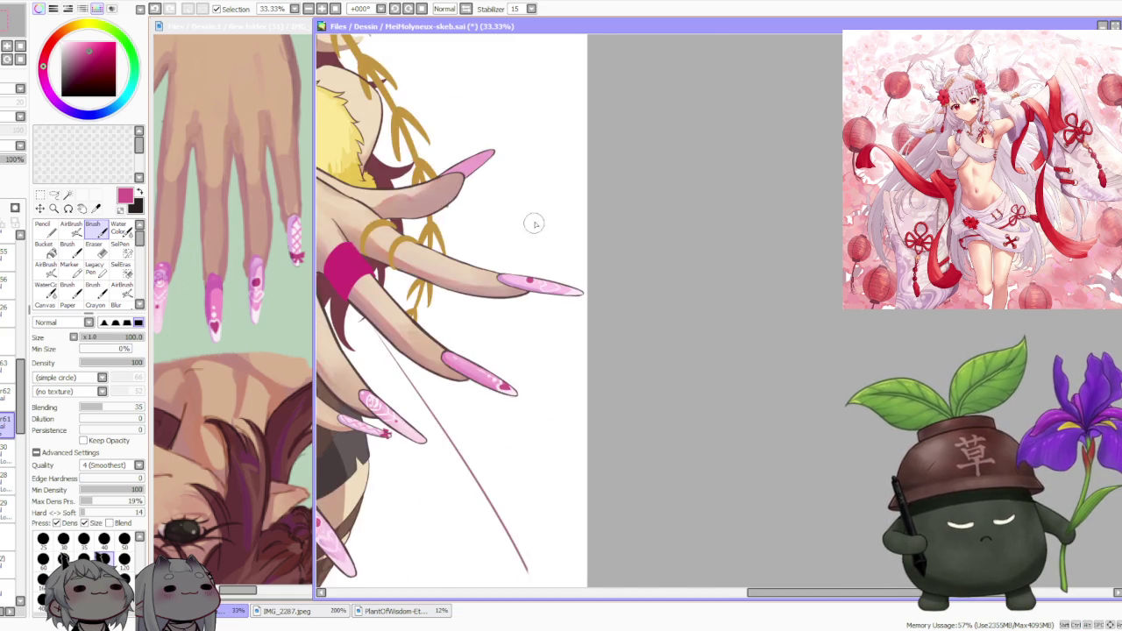
- Inspect the hand's nails and sample a slightly different pink from the canvas
{"action": "scroll", "coordinate": [534, 226], "scroll_direction": "down", "scroll_amount": 2}
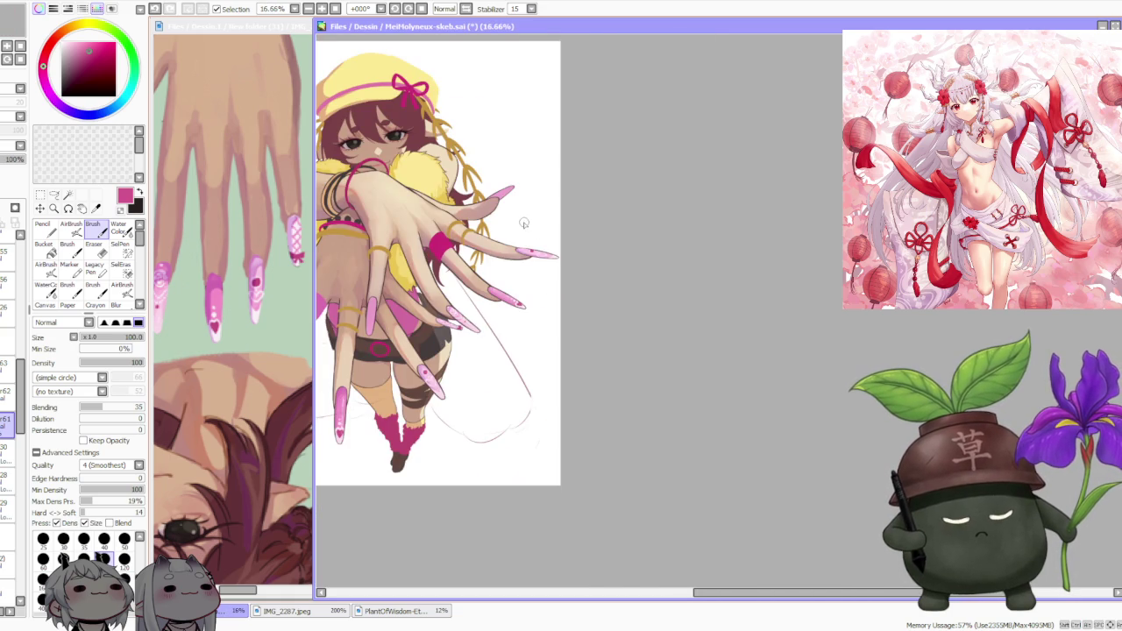
{"action": "scroll", "coordinate": [517, 202], "scroll_direction": "down", "scroll_amount": 1}
{"action": "scroll", "coordinate": [496, 160], "scroll_direction": "down", "scroll_amount": 1}
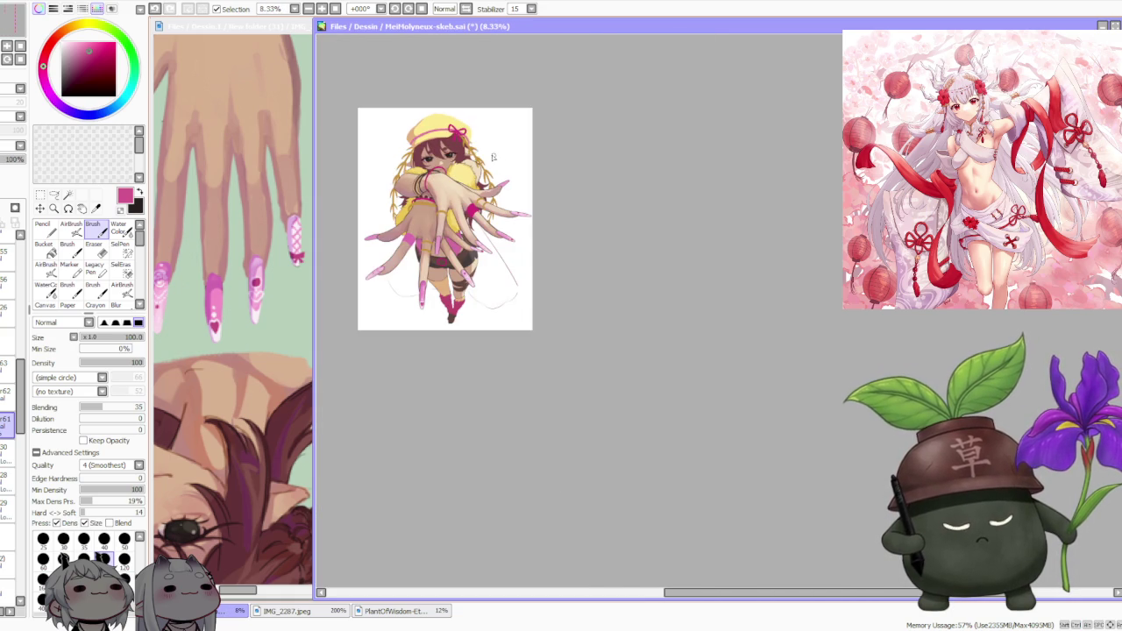
{"action": "scroll", "coordinate": [377, 229], "scroll_direction": "up", "scroll_amount": 1}
{"action": "scroll", "coordinate": [386, 226], "scroll_direction": "up", "scroll_amount": 2}
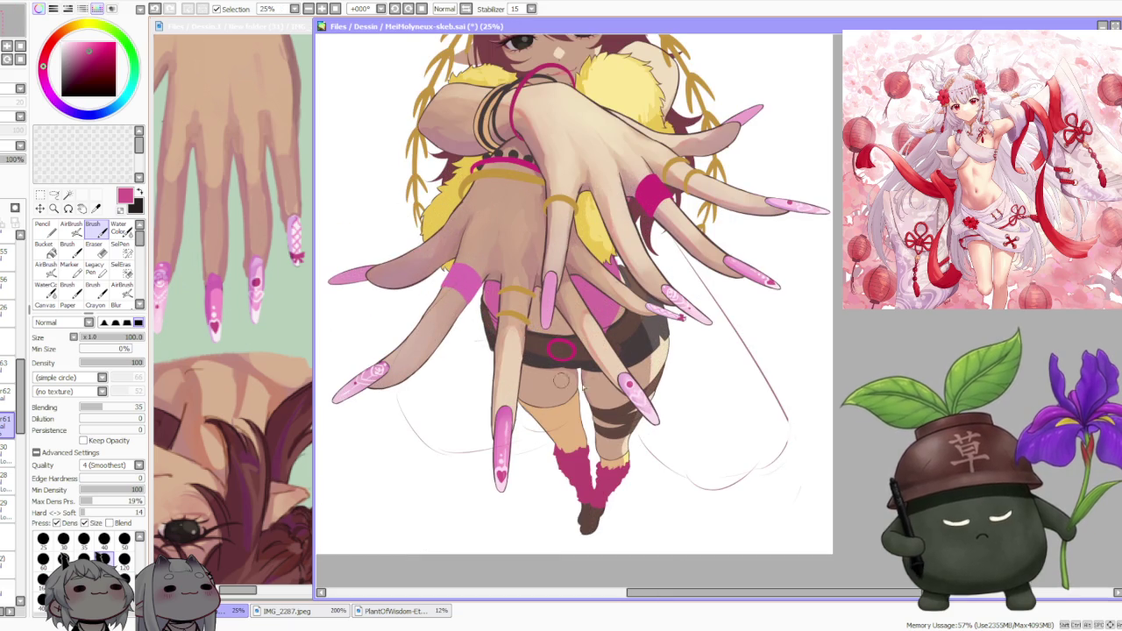
{"action": "scroll", "coordinate": [666, 294], "scroll_direction": "up", "scroll_amount": 2}
{"action": "scroll", "coordinate": [561, 324], "scroll_direction": "up", "scroll_amount": 2}
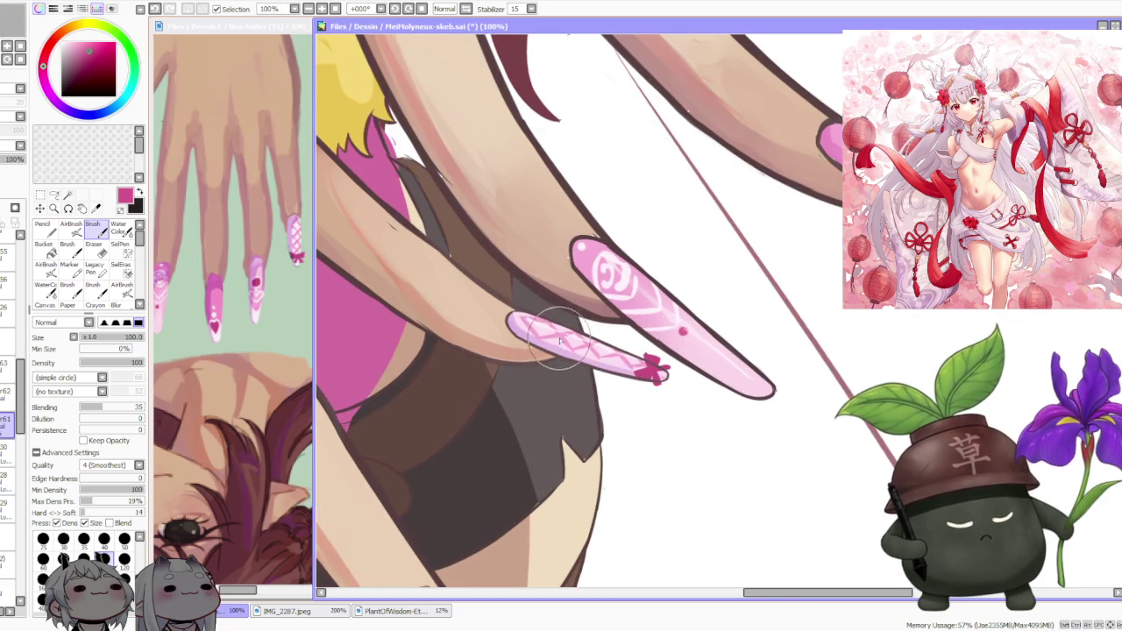
{"action": "scroll", "coordinate": [566, 342], "scroll_direction": "down", "scroll_amount": 1}
{"action": "scroll", "coordinate": [543, 338], "scroll_direction": "down", "scroll_amount": 2}
{"action": "scroll", "coordinate": [517, 333], "scroll_direction": "down", "scroll_amount": 1}
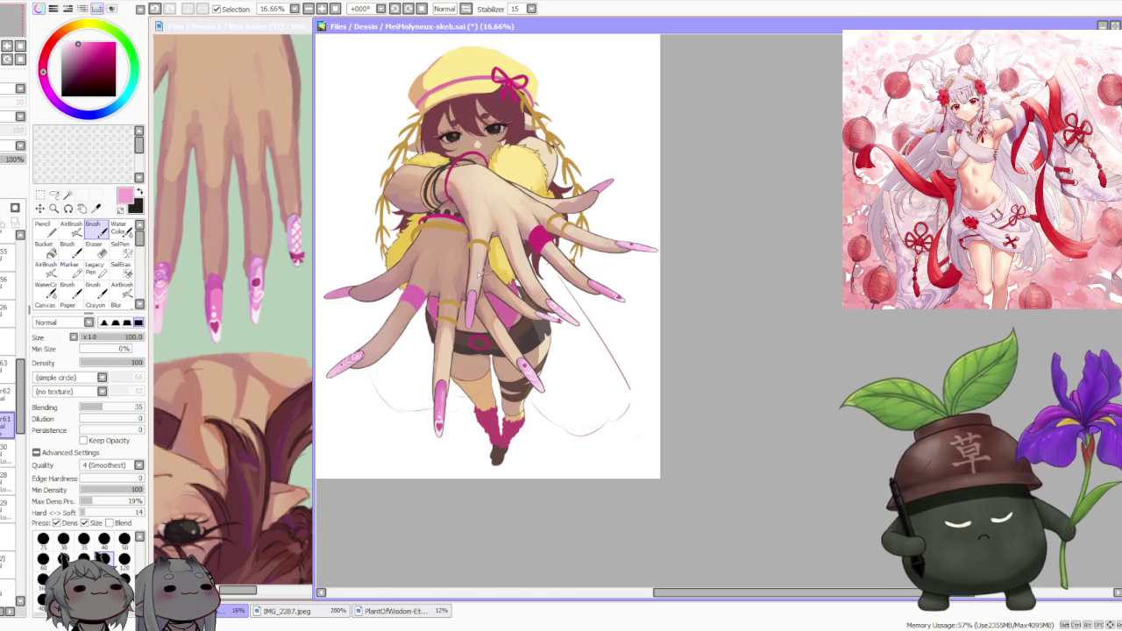
{"action": "scroll", "coordinate": [493, 331], "scroll_direction": "up", "scroll_amount": 2}
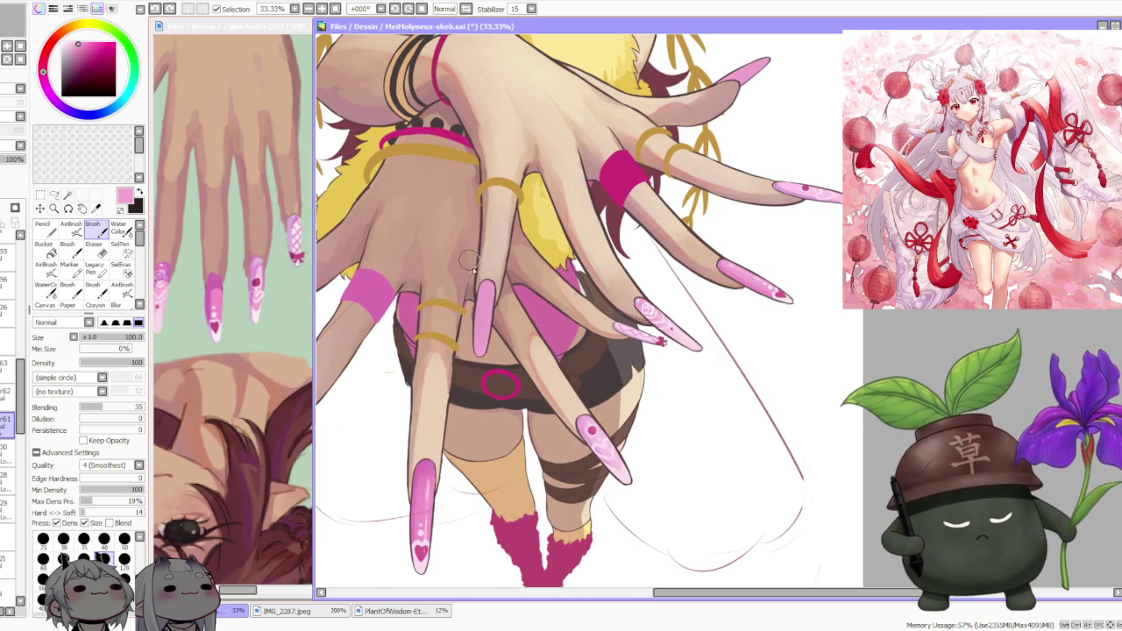
{"action": "left_click", "coordinate": [483, 309], "text": "alt"}
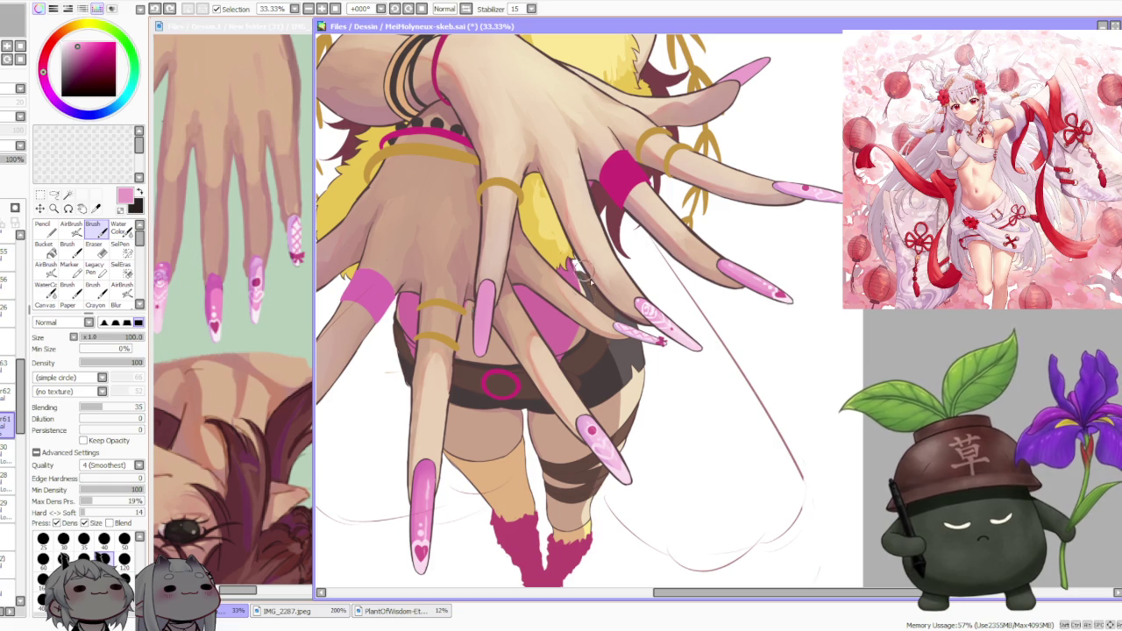
- Pick a lighter pink on the colour wheel for the nails
{"action": "scroll", "coordinate": [596, 321], "scroll_direction": "up", "scroll_amount": 1}
{"action": "scroll", "coordinate": [609, 329], "scroll_direction": "up", "scroll_amount": 1}
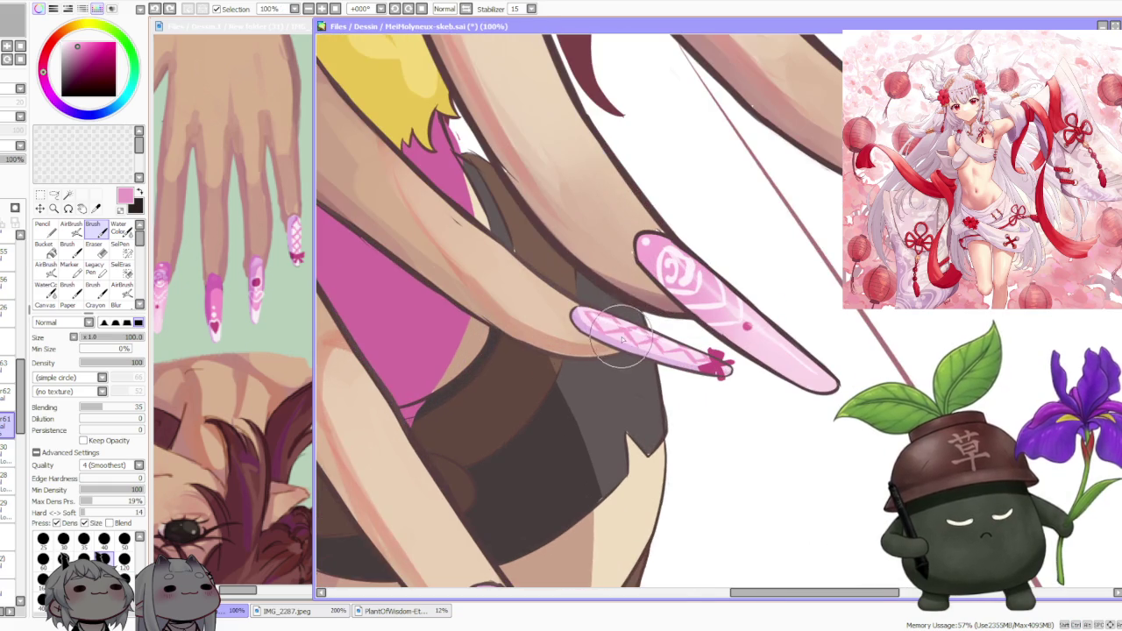
{"action": "scroll", "coordinate": [618, 335], "scroll_direction": "down", "scroll_amount": 1}
{"action": "scroll", "coordinate": [618, 335], "scroll_direction": "down", "scroll_amount": 2}
{"action": "left_click", "coordinate": [72, 43]}
{"action": "left_click_drag", "start_coordinate": [72, 44], "coordinate": [71, 46]}
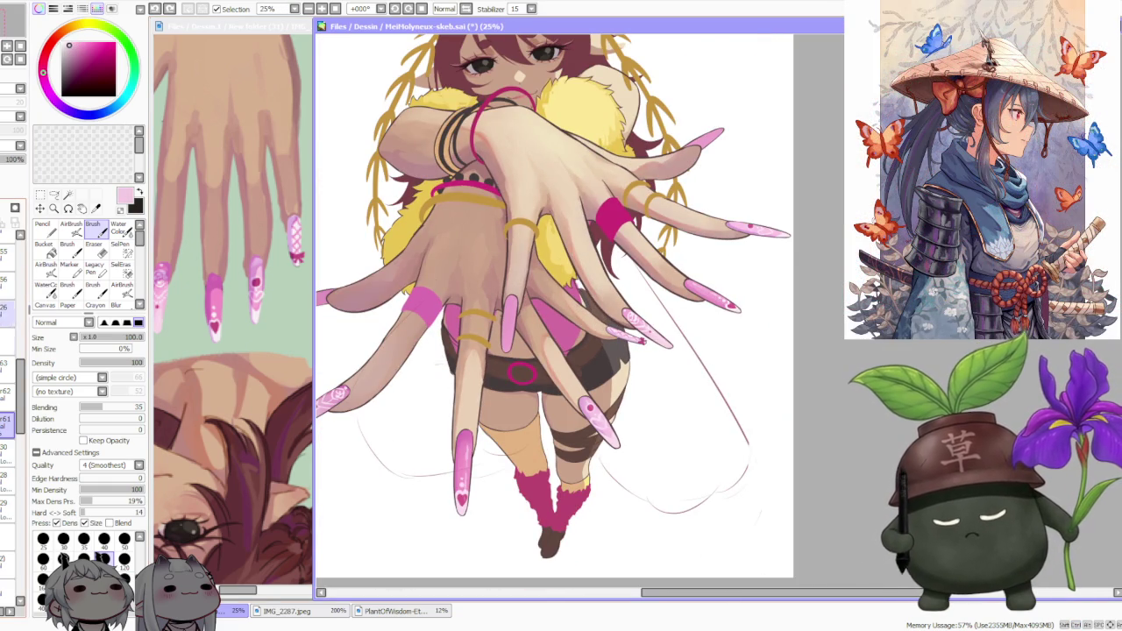
- Softly lighten one lower pink fingernail with the AirBrush
{"action": "left_click", "coordinate": [71, 227]}
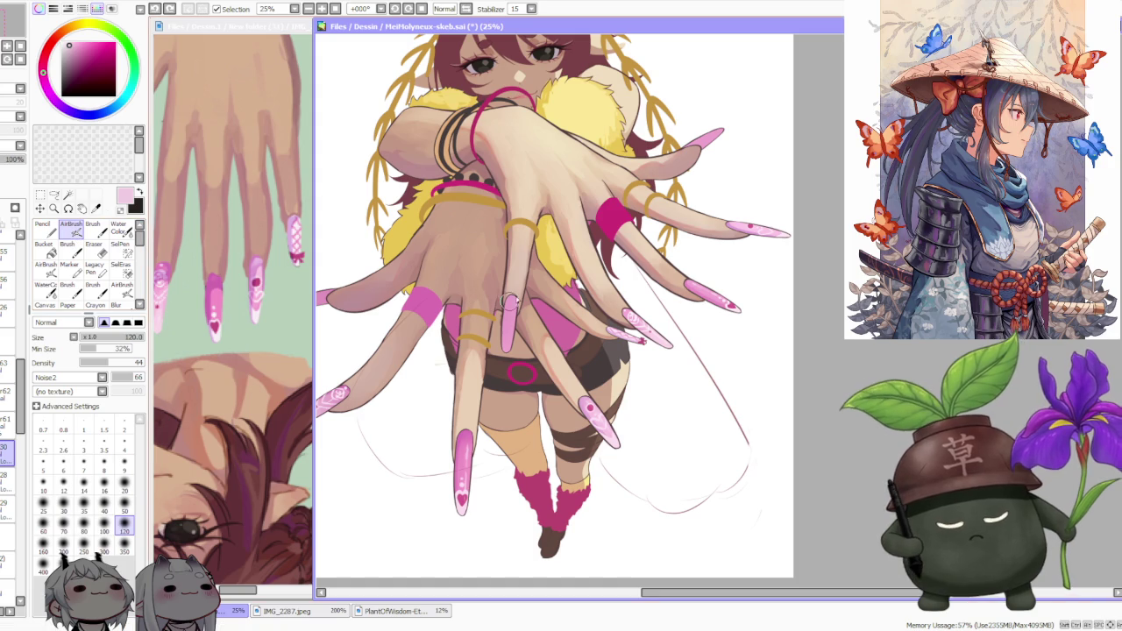
{"action": "left_click_drag", "start_coordinate": [509, 341], "coordinate": [510, 298]}
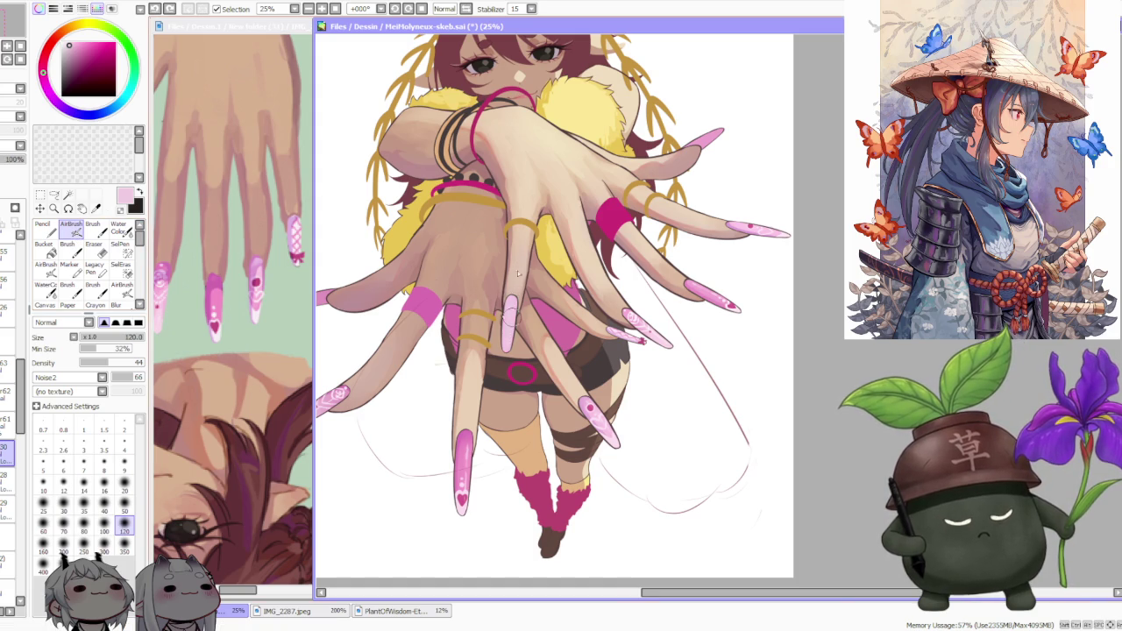
{"action": "scroll", "coordinate": [544, 197], "scroll_direction": "down", "scroll_amount": 1}
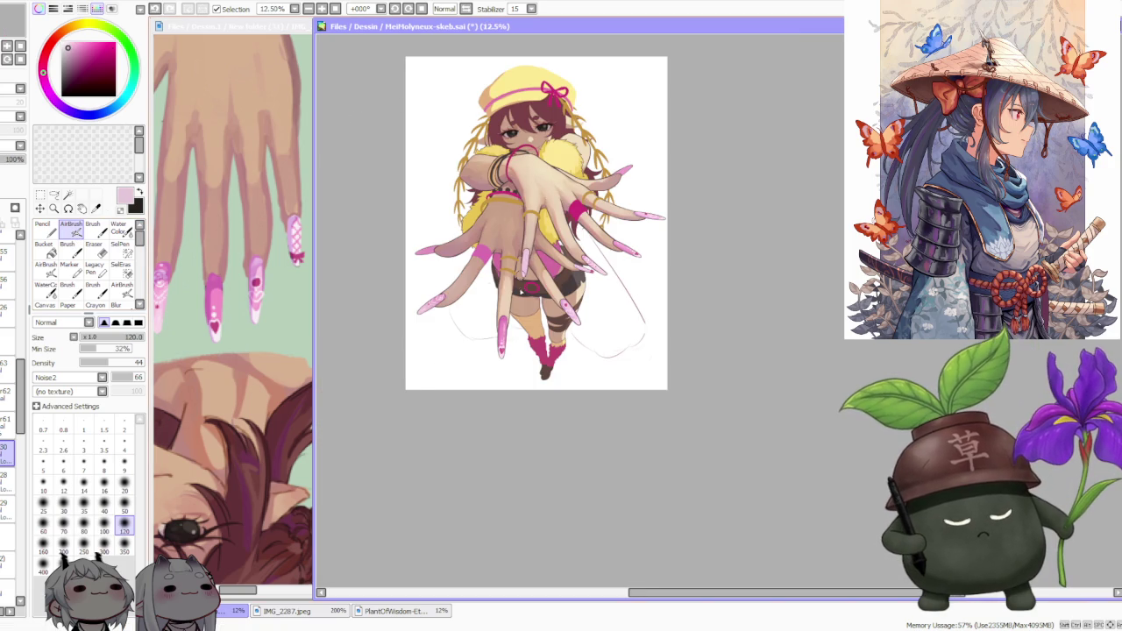
{"action": "scroll", "coordinate": [536, 186], "scroll_direction": "down", "scroll_amount": 1}
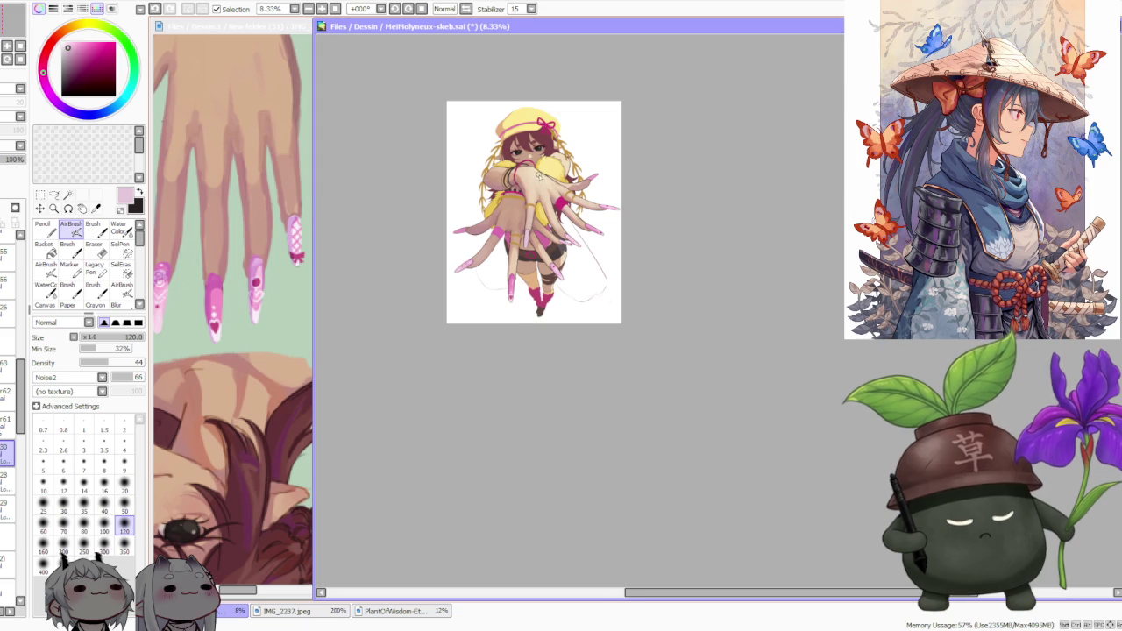
- Sample the fingernail's pink and load it on the hard-edged Brush
{"action": "scroll", "coordinate": [538, 178], "scroll_direction": "up", "scroll_amount": 1}
{"action": "scroll", "coordinate": [534, 182], "scroll_direction": "up", "scroll_amount": 1}
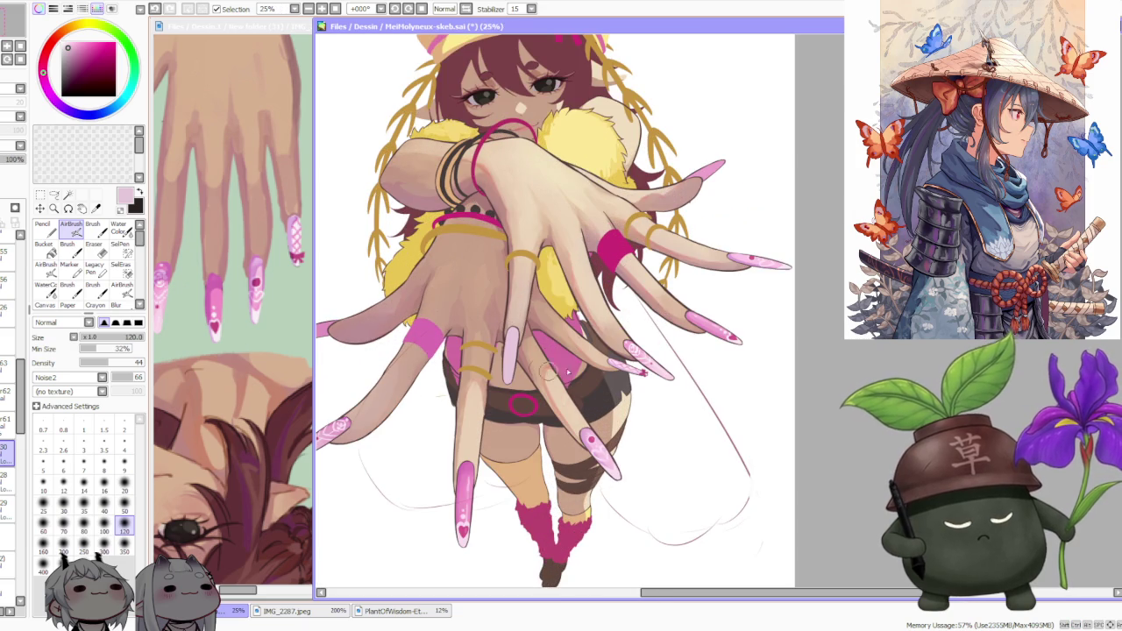
{"action": "left_click", "coordinate": [464, 488], "text": "alt"}
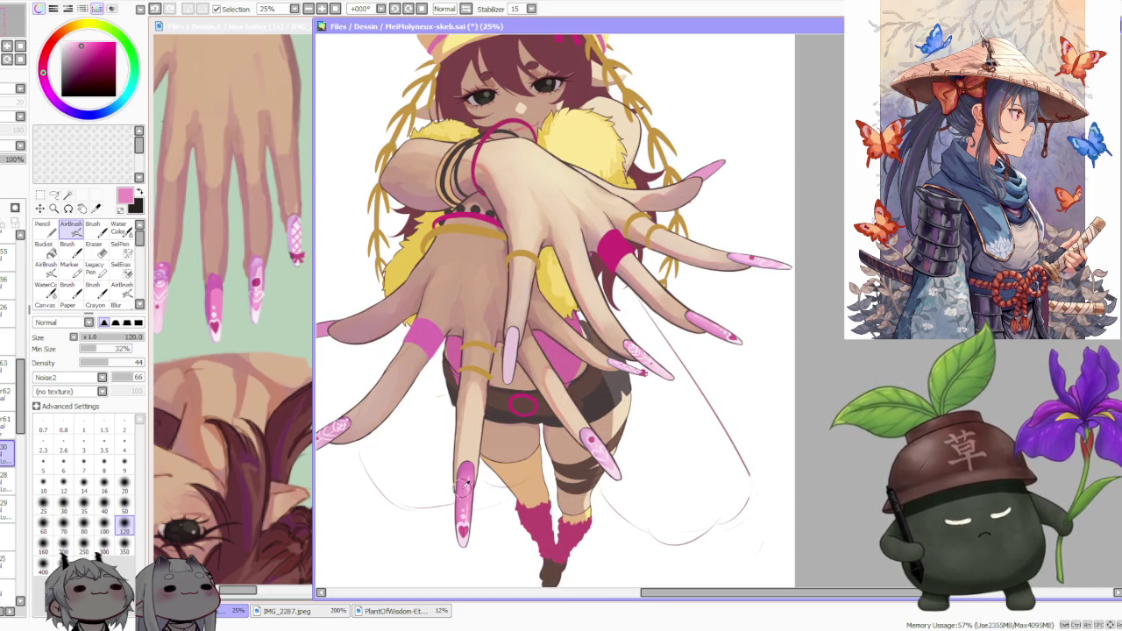
{"action": "key", "text": "b"}
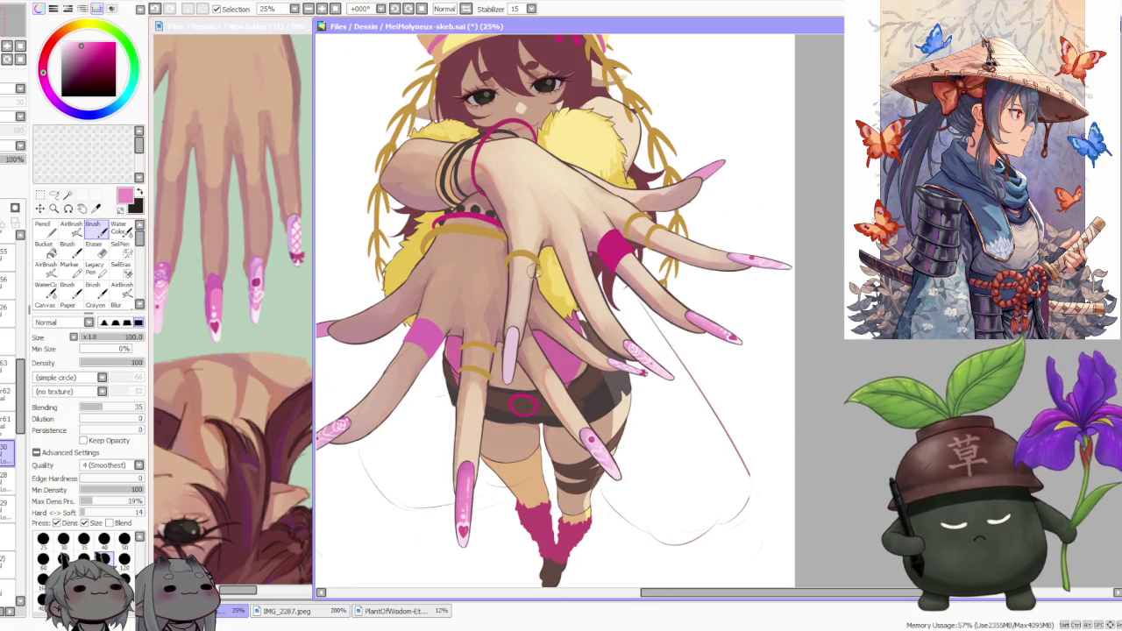
{"action": "scroll", "coordinate": [532, 273], "scroll_direction": "up", "scroll_amount": 1}
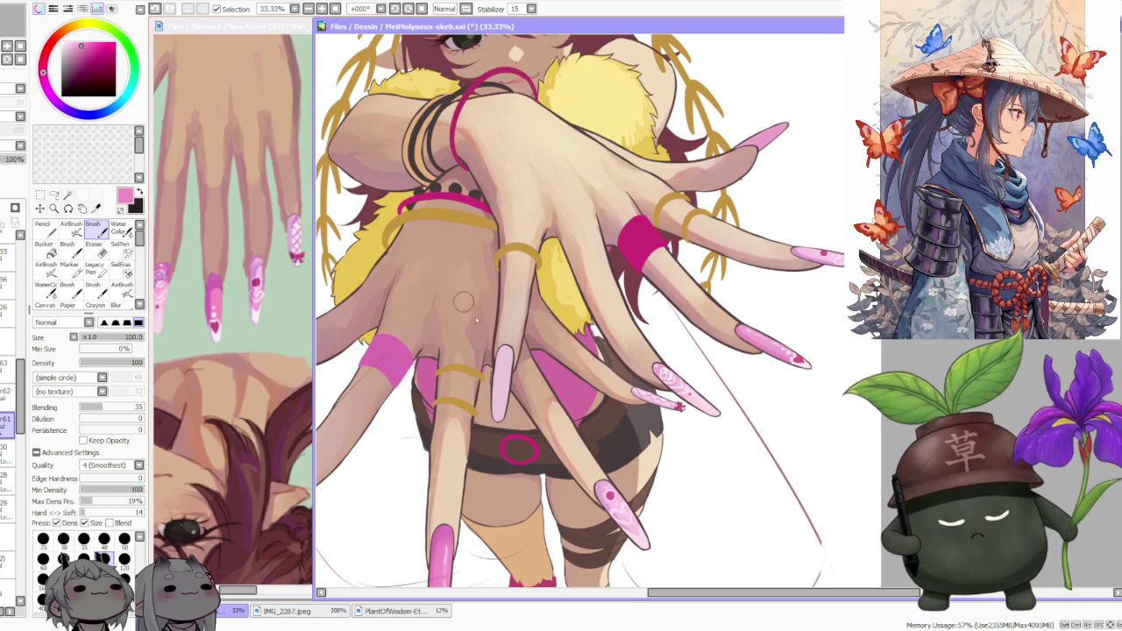
{"action": "scroll", "coordinate": [500, 359], "scroll_direction": "up", "scroll_amount": 1}
{"action": "scroll", "coordinate": [499, 363], "scroll_direction": "up", "scroll_amount": 2}
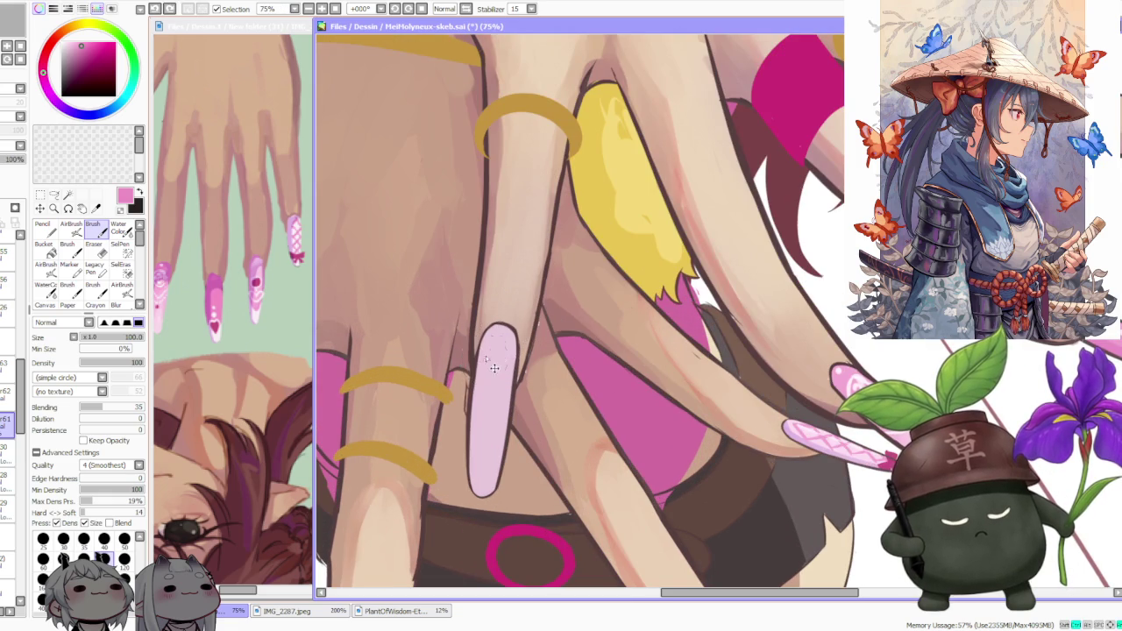
- Draw and redraw pink diamond crossing strokes on the upper part of the pale nail
{"action": "mouse_move", "coordinate": [481, 355]}
{"action": "left_mouse_down"}
{"action": "mouse_move", "coordinate": [499, 340]}
{"action": "mouse_move", "coordinate": [507, 360]}
{"action": "mouse_move", "coordinate": [480, 379]}
{"action": "mouse_move", "coordinate": [512, 382]}
{"action": "mouse_move", "coordinate": [511, 370]}
{"action": "mouse_move", "coordinate": [480, 393]}
{"action": "mouse_move", "coordinate": [513, 386]}
{"action": "left_mouse_up"}
{"action": "key", "text": "ctrl+z"}
{"action": "key", "text": "ctrl+z"}
{"action": "mouse_move", "coordinate": [497, 336]}
{"action": "left_mouse_down"}
{"action": "mouse_move", "coordinate": [519, 368]}
{"action": "mouse_move", "coordinate": [481, 351]}
{"action": "left_mouse_up"}
{"action": "mouse_move", "coordinate": [488, 400]}
{"action": "left_mouse_down"}
{"action": "mouse_move", "coordinate": [474, 419]}
{"action": "mouse_move", "coordinate": [494, 427]}
{"action": "left_mouse_up"}
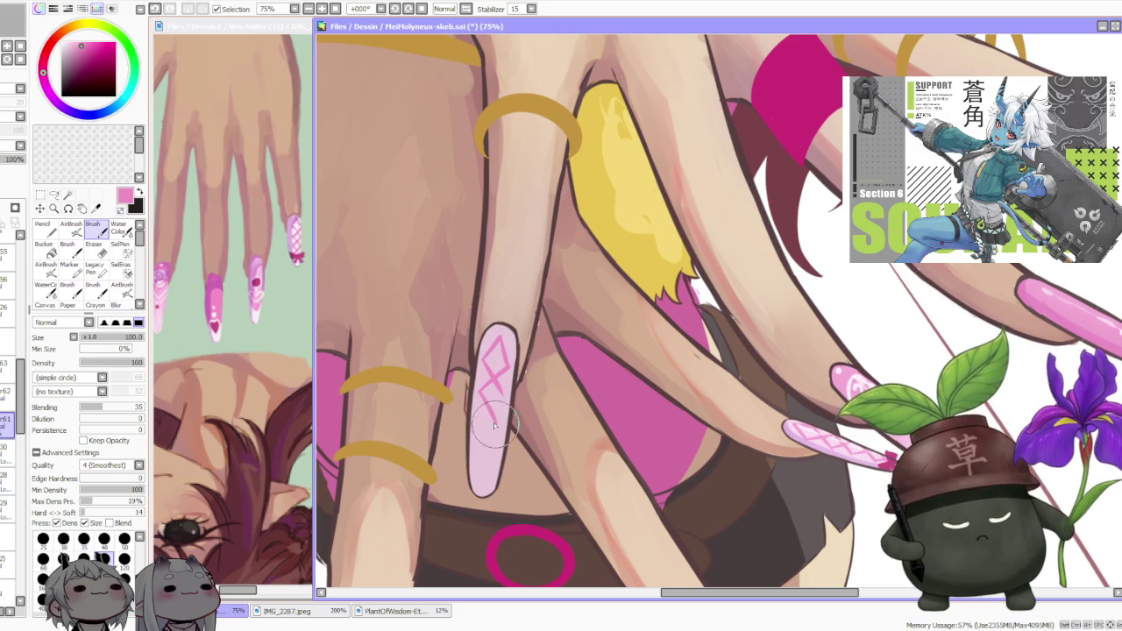
{"action": "key", "text": "ctrl+z"}
{"action": "key", "text": "ctrl+z"}
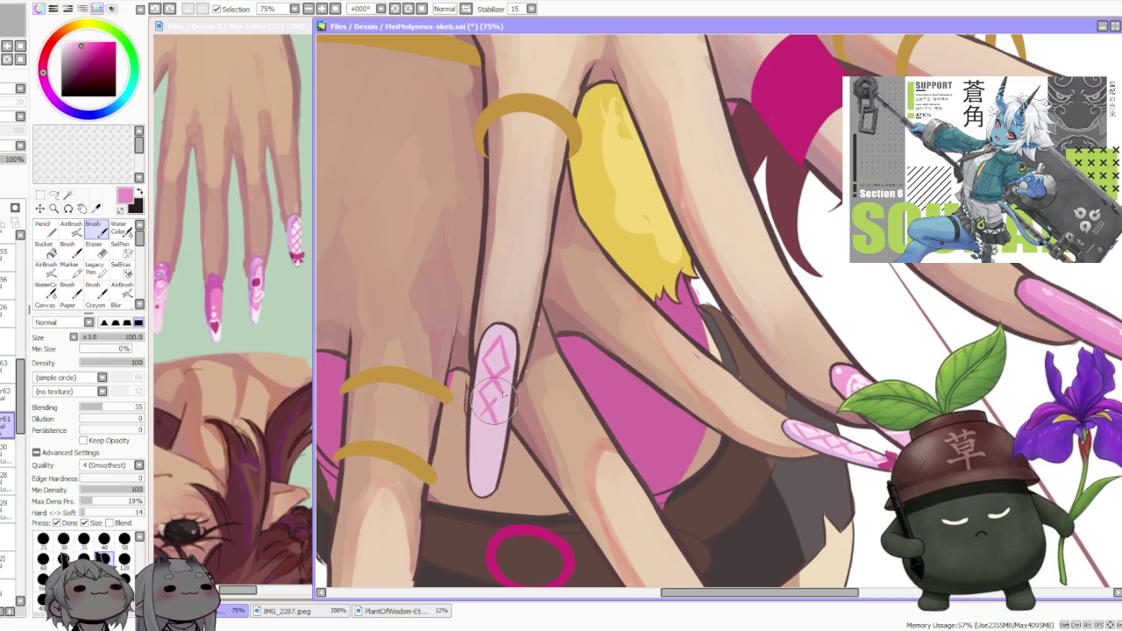
{"action": "mouse_move", "coordinate": [483, 420]}
{"action": "left_mouse_down"}
{"action": "mouse_move", "coordinate": [512, 387]}
{"action": "mouse_move", "coordinate": [510, 396]}
{"action": "left_mouse_up"}
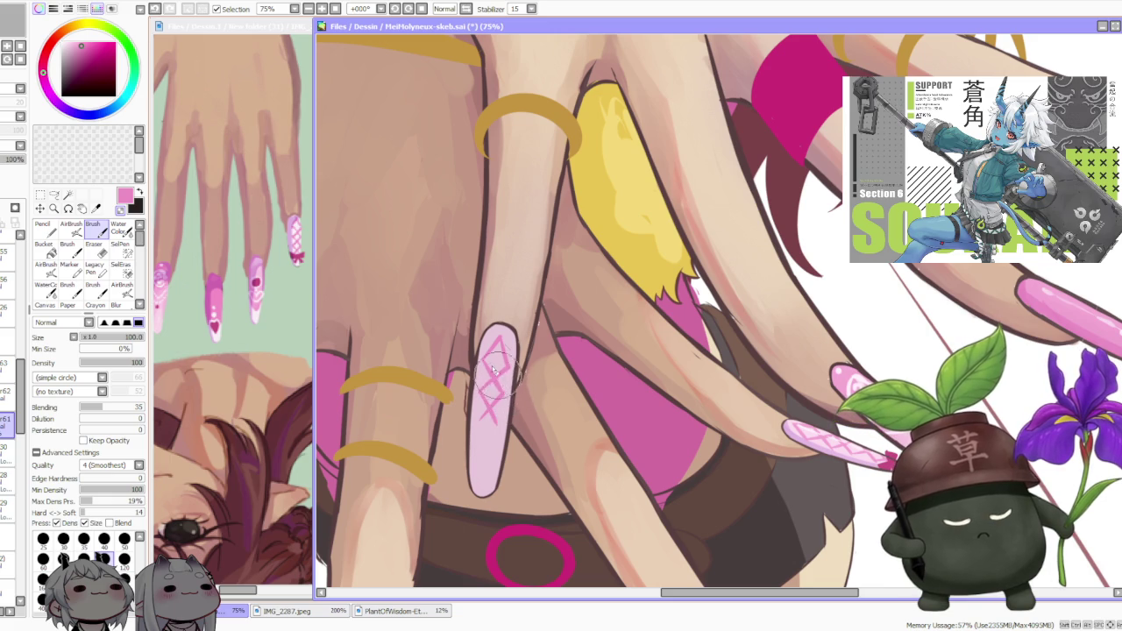
{"action": "mouse_move", "coordinate": [512, 353]}
{"action": "left_mouse_down"}
{"action": "mouse_move", "coordinate": [473, 363]}
{"action": "mouse_move", "coordinate": [493, 347]}
{"action": "mouse_move", "coordinate": [490, 415]}
{"action": "left_mouse_up"}
{"action": "key", "text": "ctrl+z"}
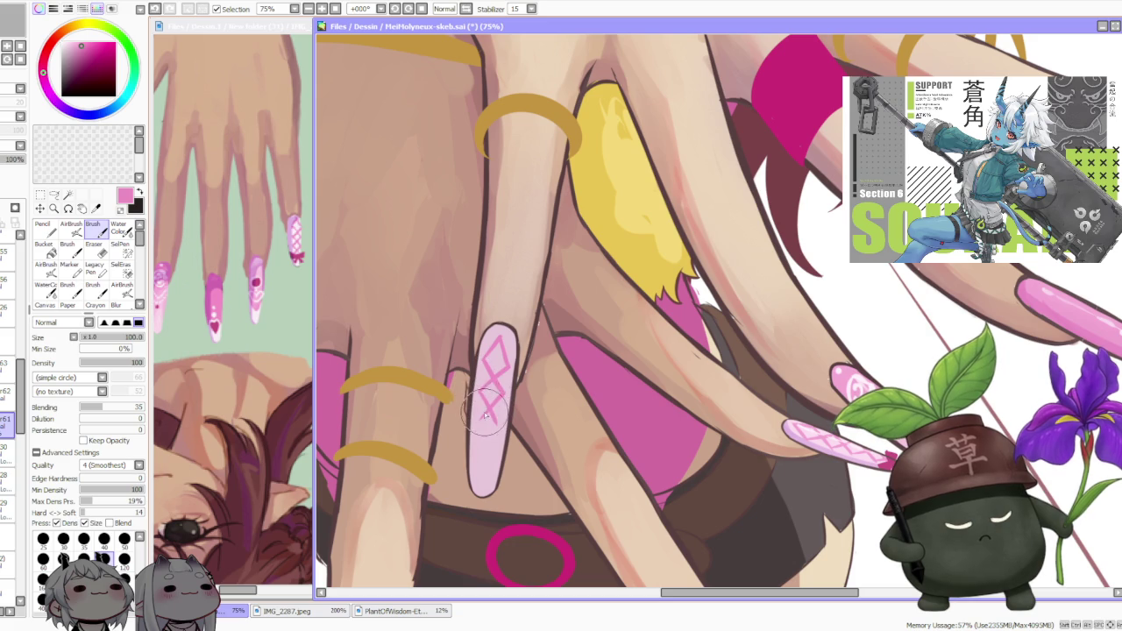
{"action": "key", "text": "ctrl+z"}
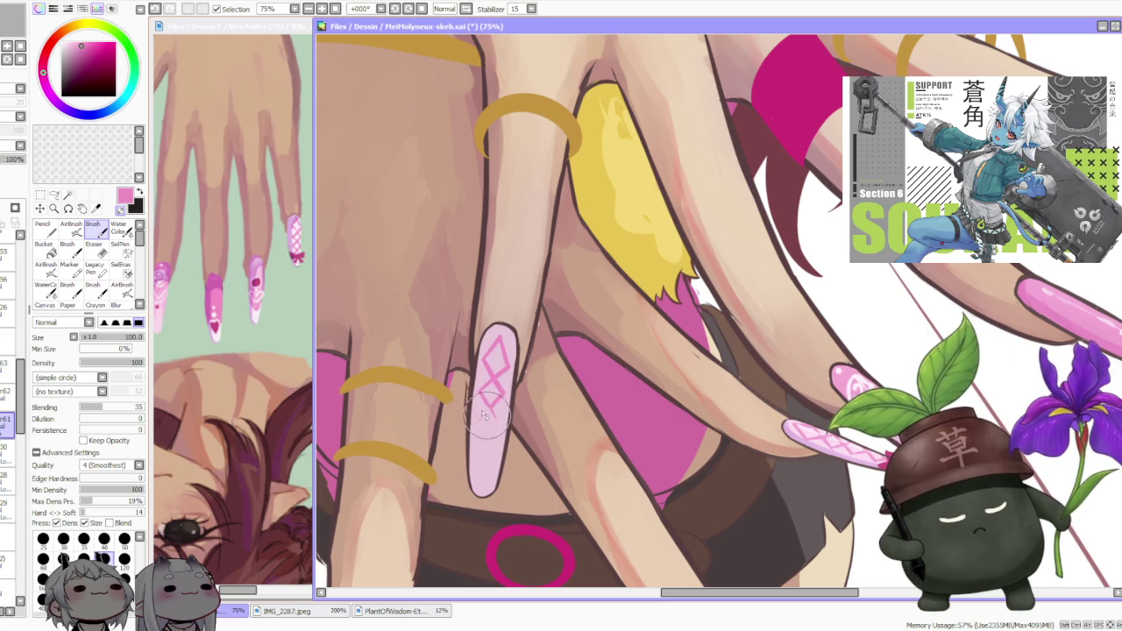
- Extend the pink crosshatch pattern further down the nail, redoing strokes as needed
{"action": "left_click_drag", "start_coordinate": [487, 396], "coordinate": [503, 419]}
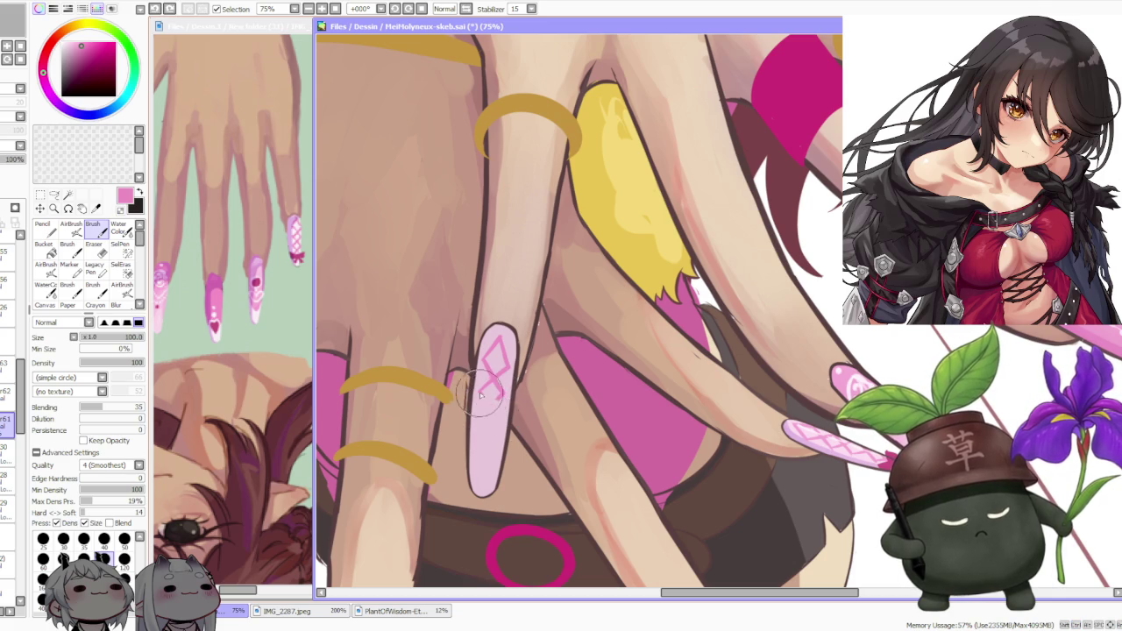
{"action": "key", "text": "ctrl+z"}
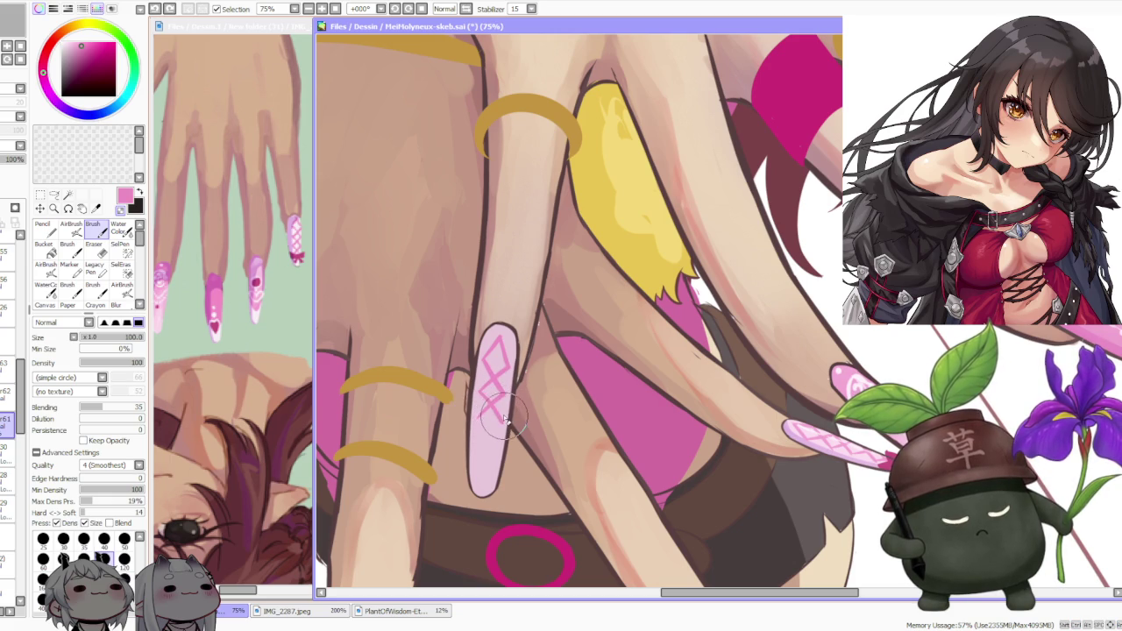
{"action": "left_click_drag", "start_coordinate": [507, 421], "coordinate": [498, 415]}
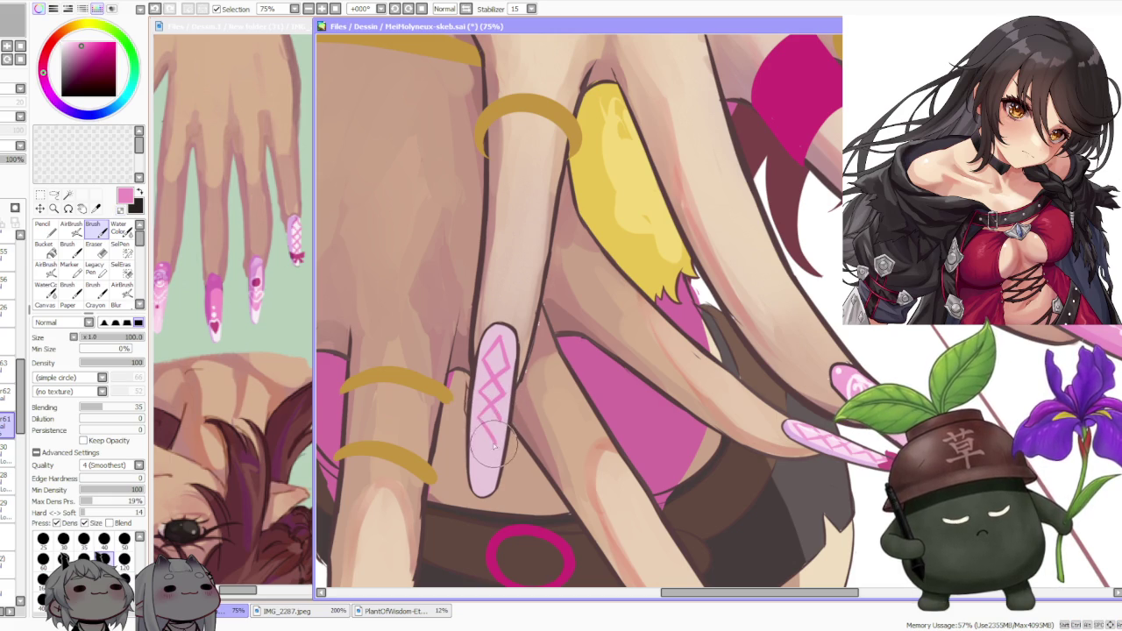
{"action": "mouse_move", "coordinate": [478, 445]}
{"action": "left_mouse_down"}
{"action": "mouse_move", "coordinate": [497, 439]}
{"action": "mouse_move", "coordinate": [496, 376]}
{"action": "left_mouse_up"}
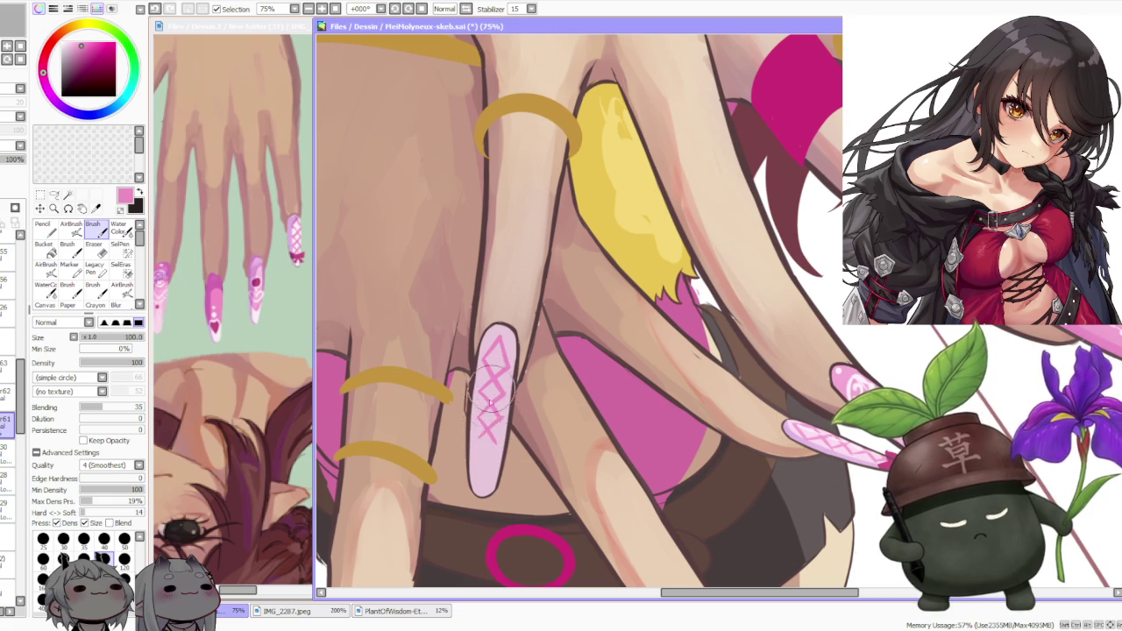
{"action": "key", "text": "ctrl+z"}
{"action": "mouse_move", "coordinate": [502, 421]}
{"action": "left_mouse_down"}
{"action": "mouse_move", "coordinate": [479, 425]}
{"action": "mouse_move", "coordinate": [478, 463]}
{"action": "mouse_move", "coordinate": [500, 458]}
{"action": "mouse_move", "coordinate": [496, 478]}
{"action": "mouse_move", "coordinate": [477, 473]}
{"action": "left_mouse_up"}
{"action": "key", "text": "ctrl+z"}
{"action": "key", "text": "ctrl+z"}
{"action": "key", "text": "ctrl+z"}
{"action": "key", "text": "ctrl+z"}
{"action": "key", "text": "ctrl+z"}
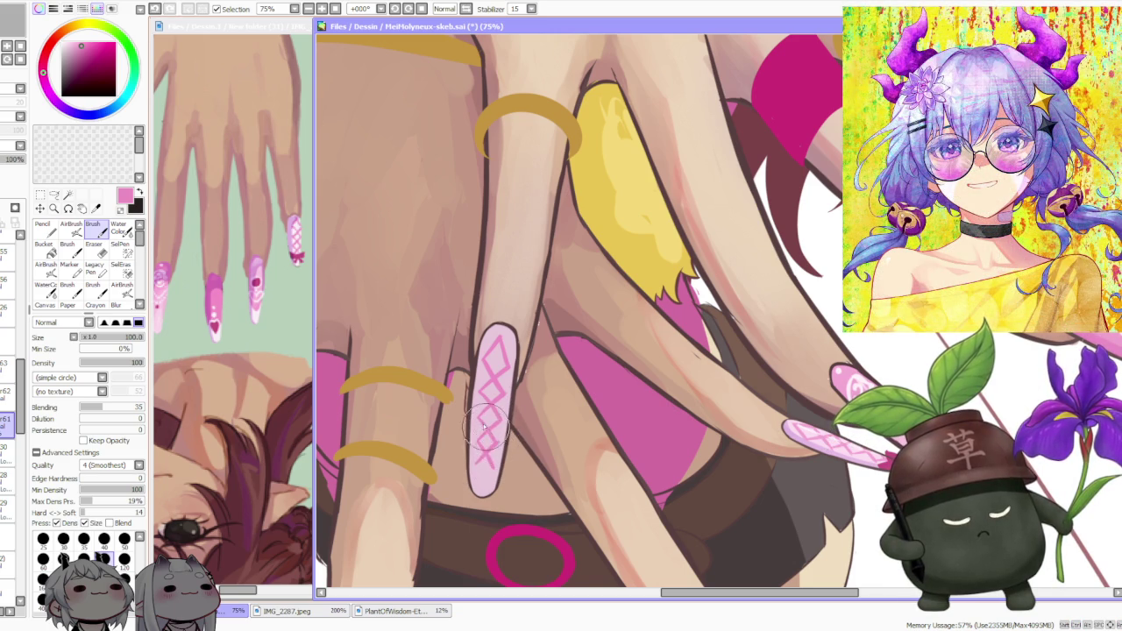
{"action": "mouse_move", "coordinate": [498, 438]}
{"action": "left_mouse_down"}
{"action": "mouse_move", "coordinate": [481, 465]}
{"action": "mouse_move", "coordinate": [502, 463]}
{"action": "left_mouse_up"}
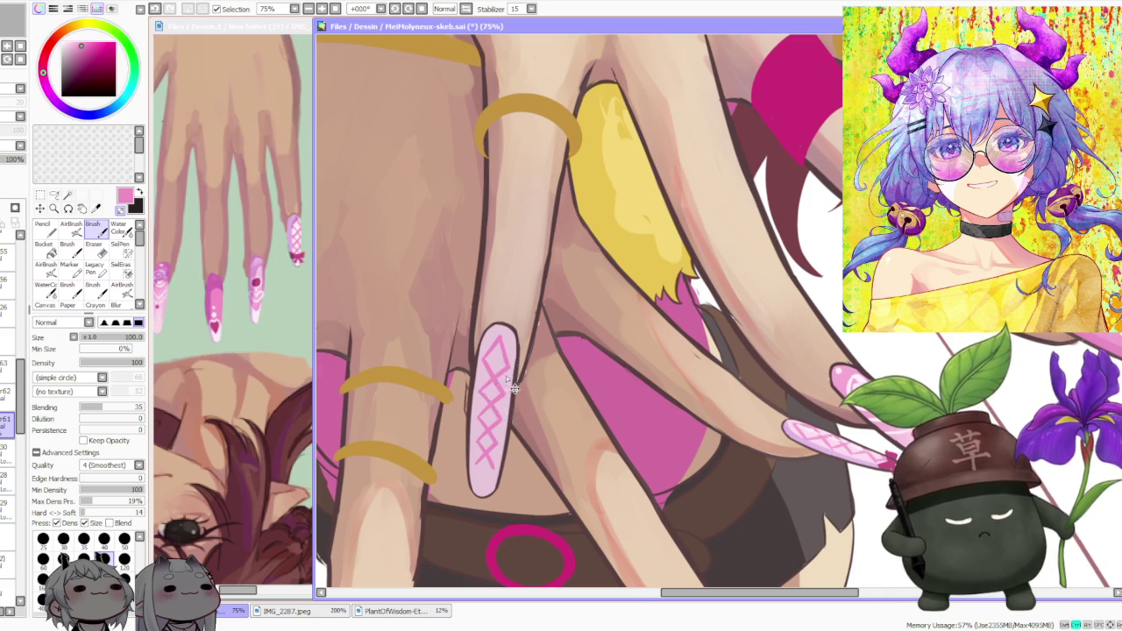
{"action": "scroll", "coordinate": [512, 400], "scroll_direction": "down", "scroll_amount": 3}
{"action": "scroll", "coordinate": [502, 337], "scroll_direction": "up", "scroll_amount": 1}
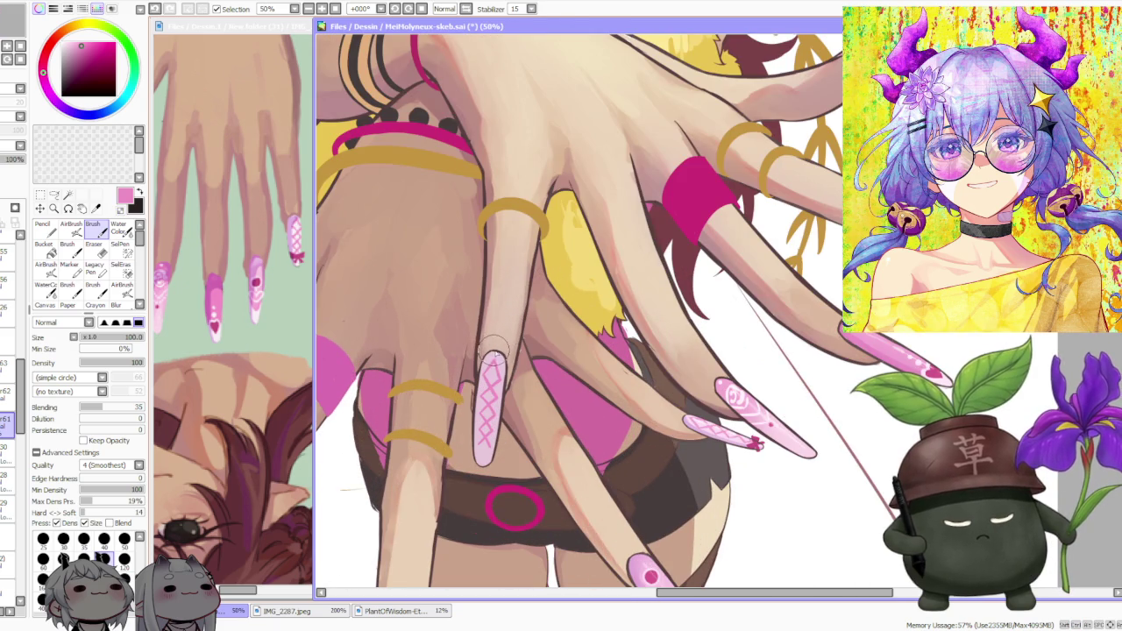
{"action": "scroll", "coordinate": [500, 342], "scroll_direction": "up", "scroll_amount": 1}
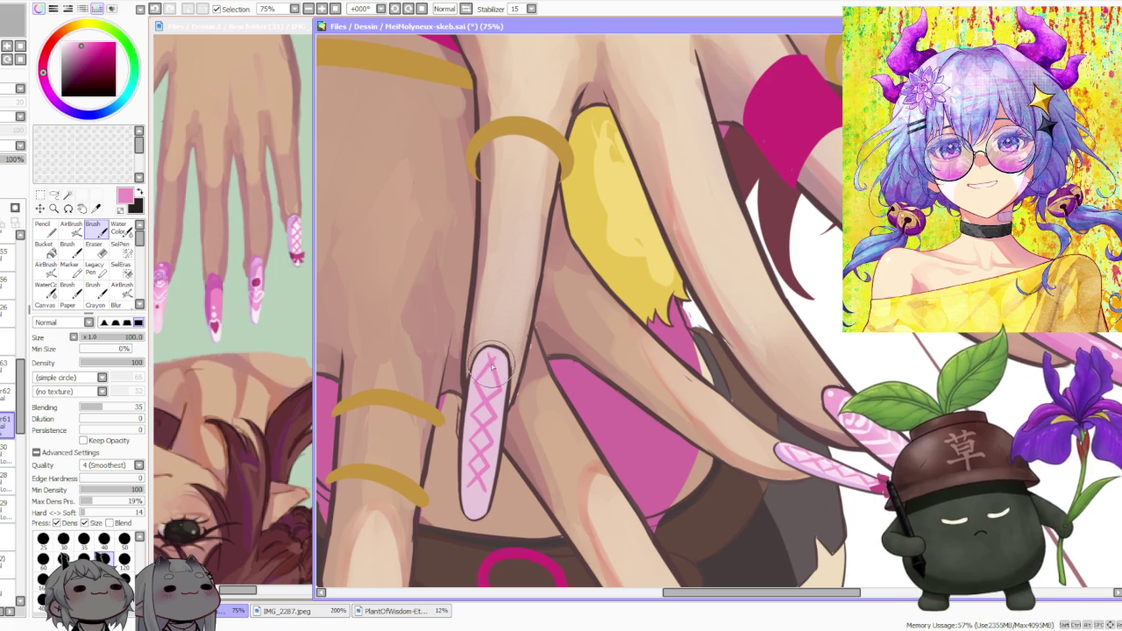
{"action": "scroll", "coordinate": [491, 359], "scroll_direction": "down", "scroll_amount": 3}
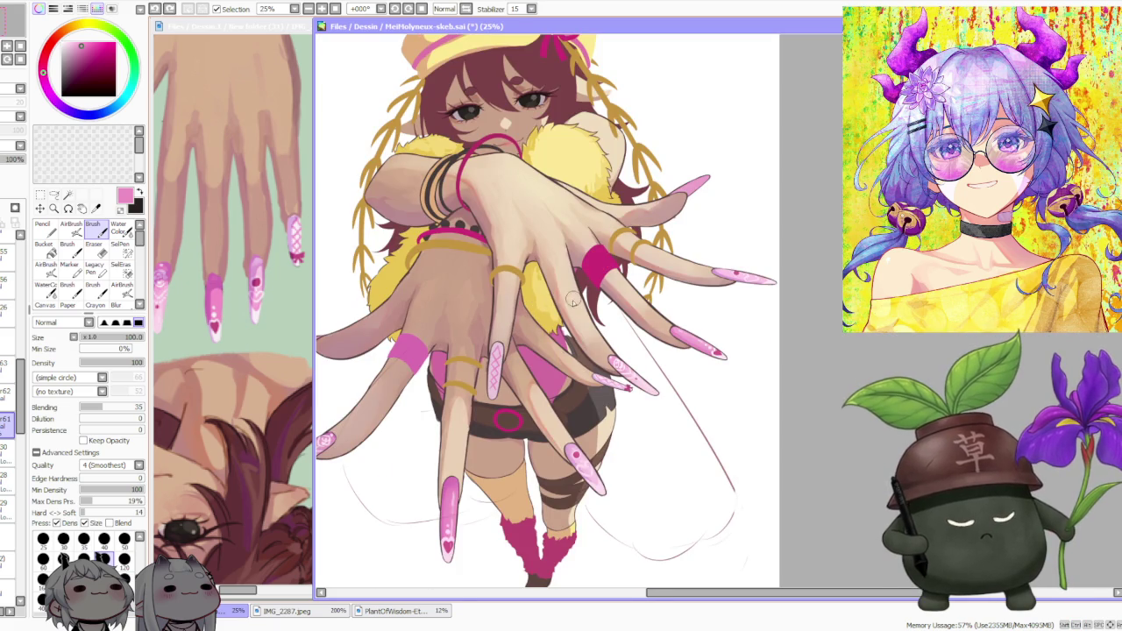
{"action": "scroll", "coordinate": [526, 311], "scroll_direction": "down", "scroll_amount": 1}
{"action": "scroll", "coordinate": [519, 344], "scroll_direction": "up", "scroll_amount": 2}
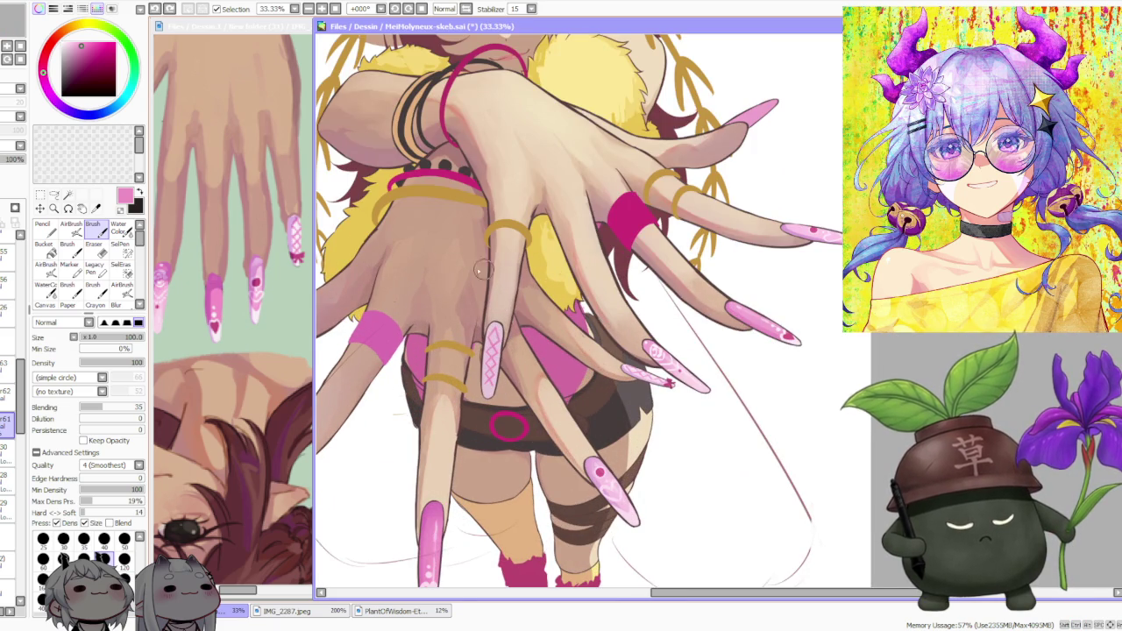
- On the nail layer, brush a small dark pink accent at the crosshatched nail's tip
{"action": "left_click", "coordinate": [8, 369]}
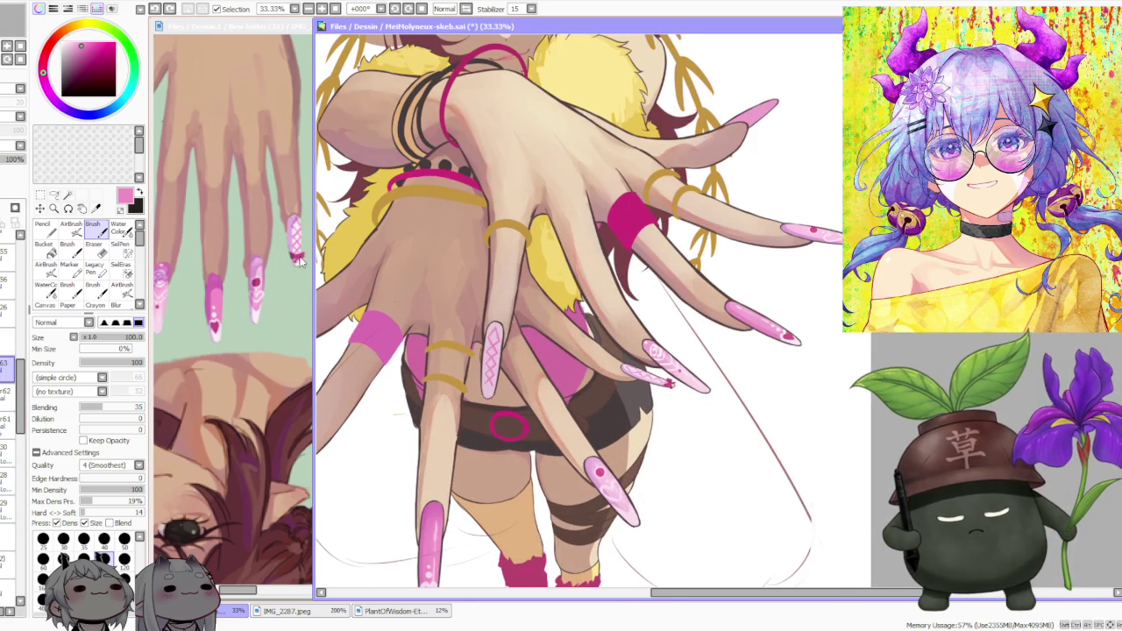
{"action": "scroll", "coordinate": [644, 341], "scroll_direction": "up", "scroll_amount": 3}
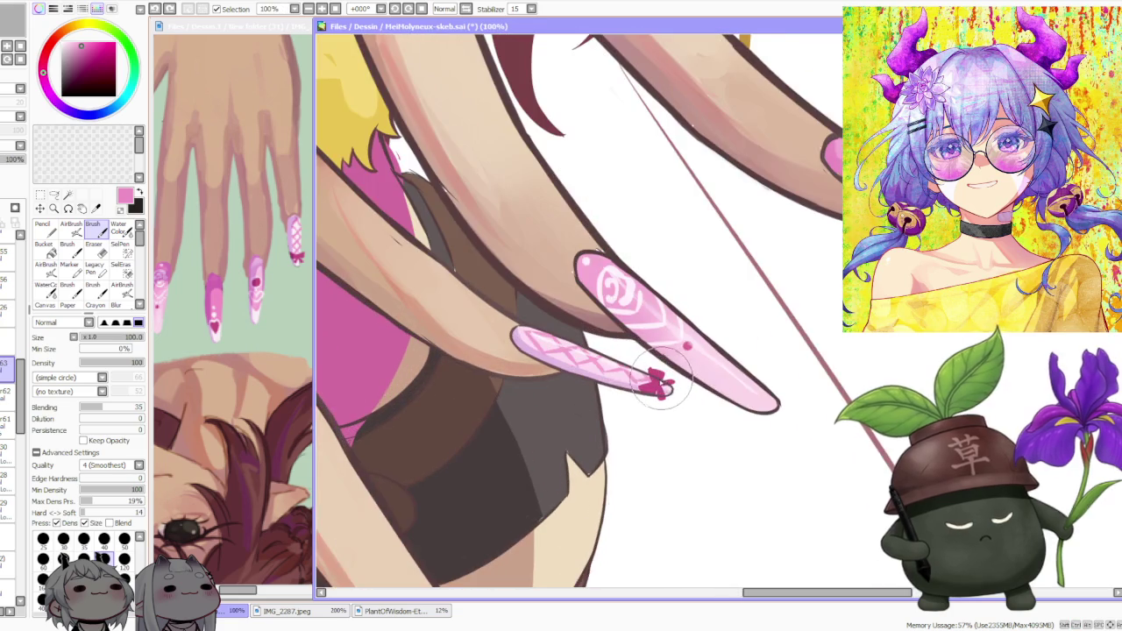
{"action": "scroll", "coordinate": [653, 377], "scroll_direction": "down", "scroll_amount": 2}
{"action": "scroll", "coordinate": [464, 346], "scroll_direction": "down", "scroll_amount": 1}
{"action": "scroll", "coordinate": [464, 360], "scroll_direction": "up", "scroll_amount": 1}
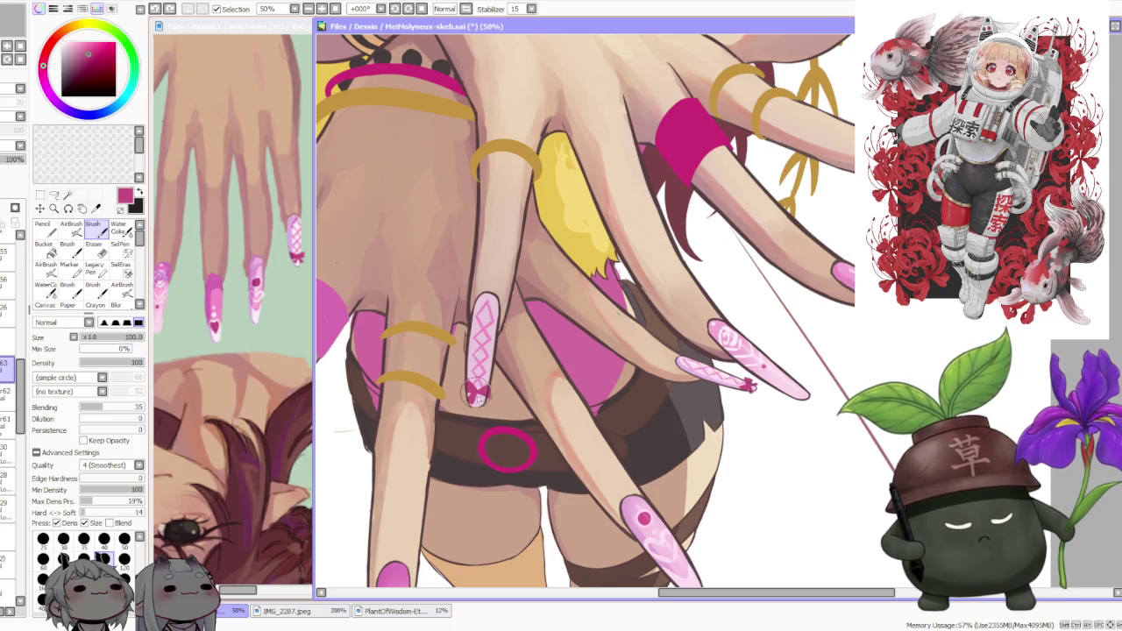
{"action": "left_click_drag", "start_coordinate": [482, 401], "coordinate": [477, 396]}
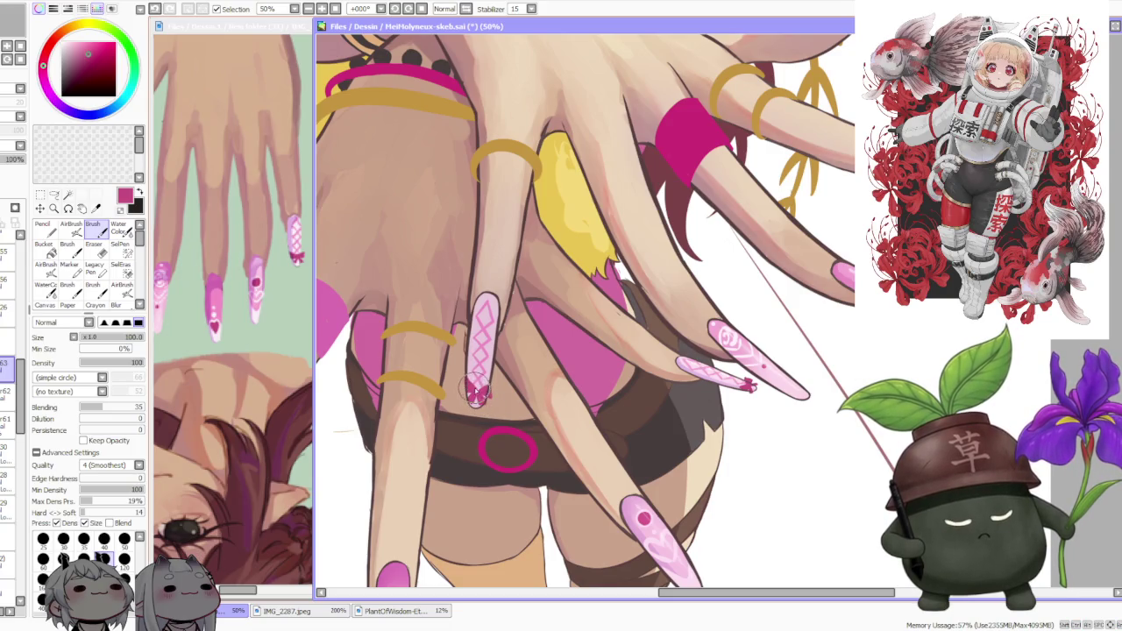
{"action": "scroll", "coordinate": [478, 396], "scroll_direction": "down", "scroll_amount": 2}
{"action": "scroll", "coordinate": [490, 333], "scroll_direction": "down", "scroll_amount": 1}
{"action": "scroll", "coordinate": [504, 263], "scroll_direction": "down", "scroll_amount": 1}
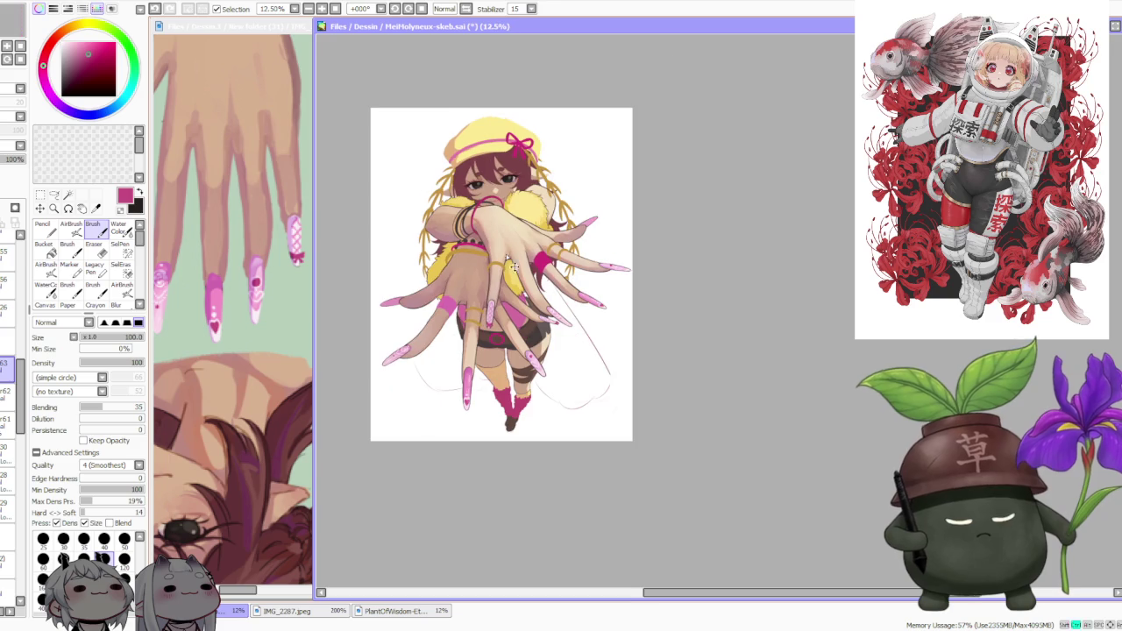
{"action": "left_click", "coordinate": [7, 392]}
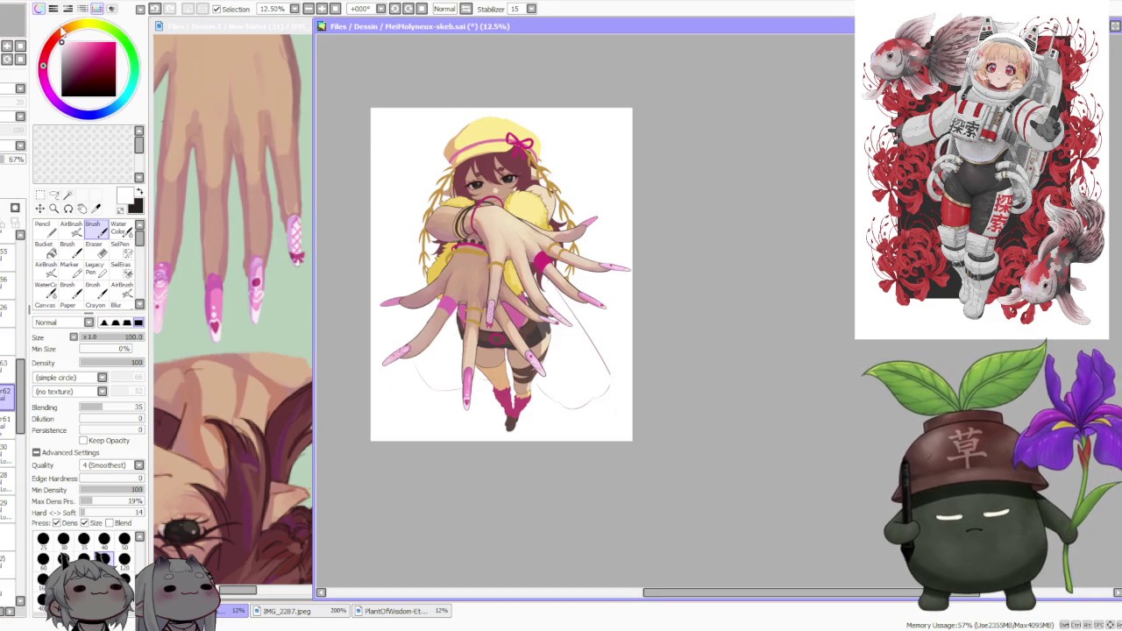
{"action": "scroll", "coordinate": [494, 320], "scroll_direction": "up", "scroll_amount": 3}
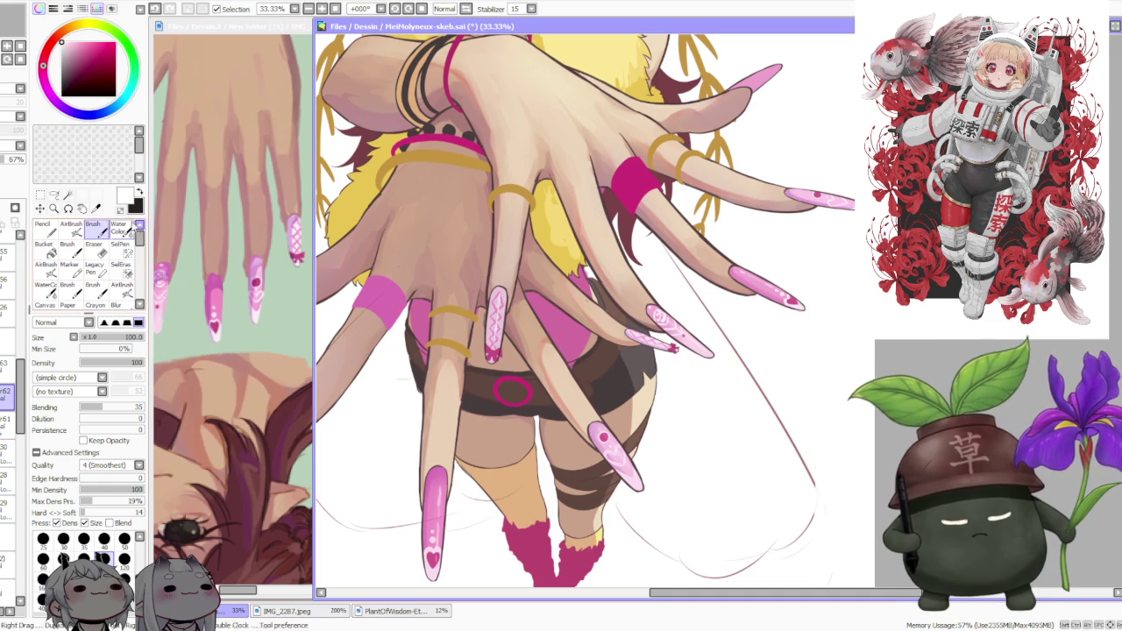
- Try the Water Color tool, then switch back to the regular Brush
{"action": "key", "text": "c"}
{"action": "scroll", "coordinate": [494, 281], "scroll_direction": "down", "scroll_amount": 3}
{"action": "scroll", "coordinate": [626, 263], "scroll_direction": "up", "scroll_amount": 3}
{"action": "scroll", "coordinate": [625, 263], "scroll_direction": "down", "scroll_amount": 3}
{"action": "scroll", "coordinate": [635, 215], "scroll_direction": "up", "scroll_amount": 3}
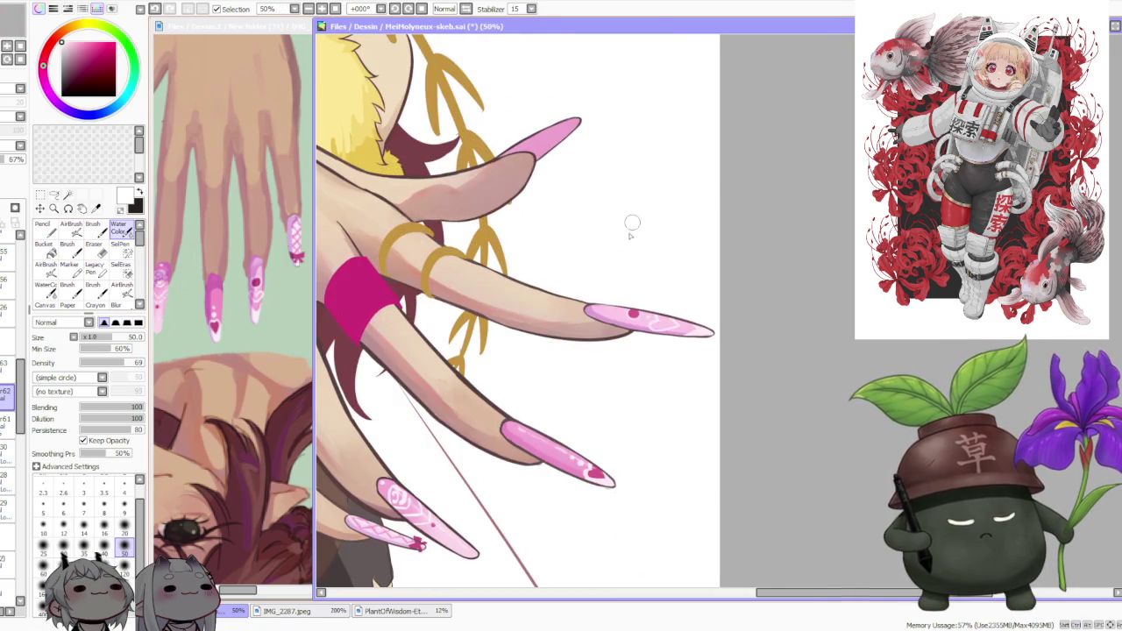
{"action": "scroll", "coordinate": [604, 245], "scroll_direction": "down", "scroll_amount": 1}
{"action": "key", "text": "b"}
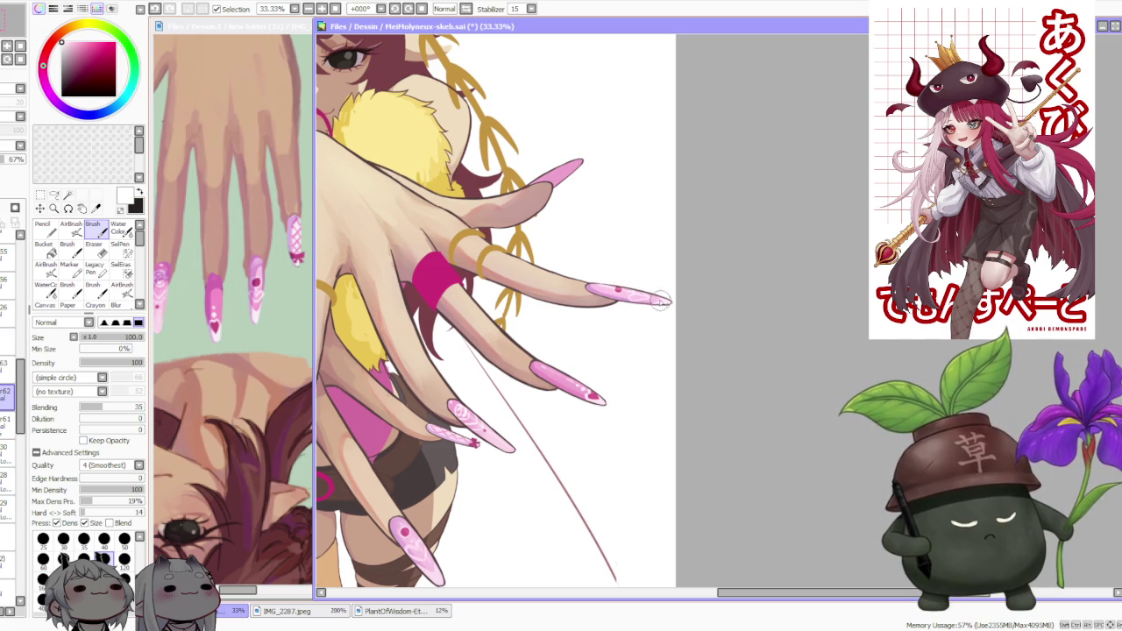
- Select another layer and eyedrop the nail's light pink into the Brush
{"action": "key", "text": "c"}
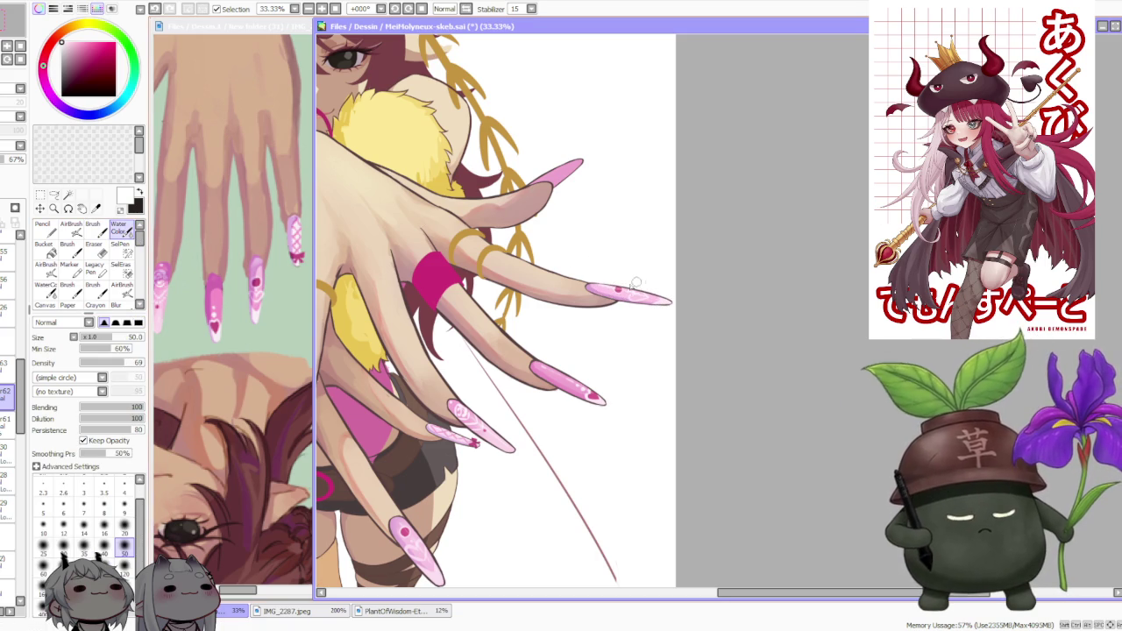
{"action": "scroll", "coordinate": [561, 268], "scroll_direction": "down", "scroll_amount": 3}
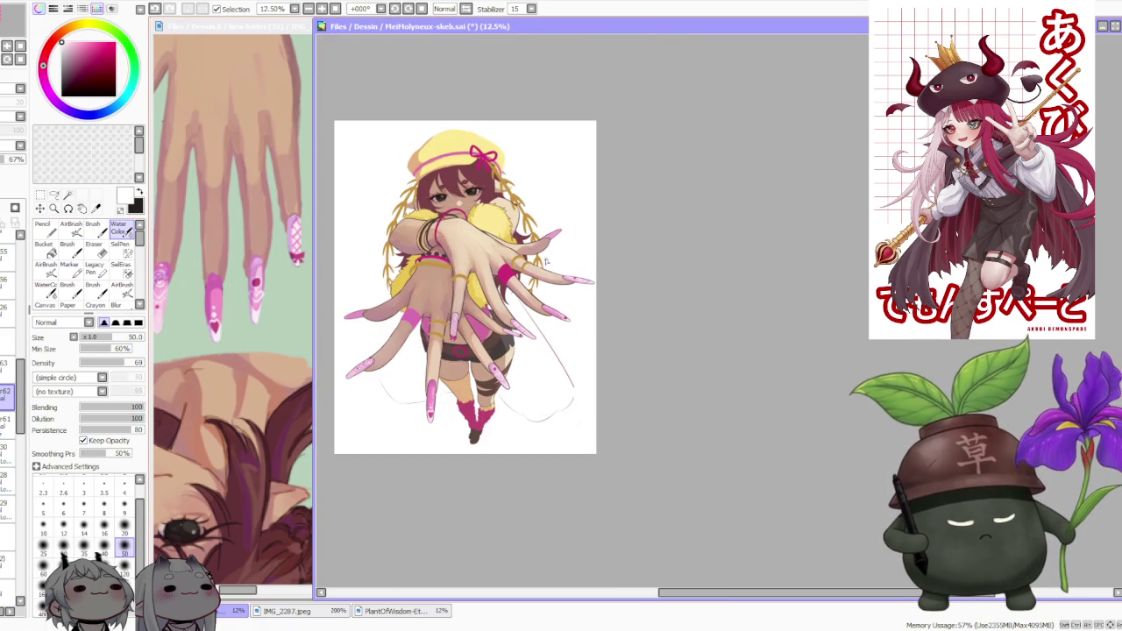
{"action": "scroll", "coordinate": [517, 247], "scroll_direction": "up", "scroll_amount": 1}
{"action": "scroll", "coordinate": [517, 248], "scroll_direction": "up", "scroll_amount": 1}
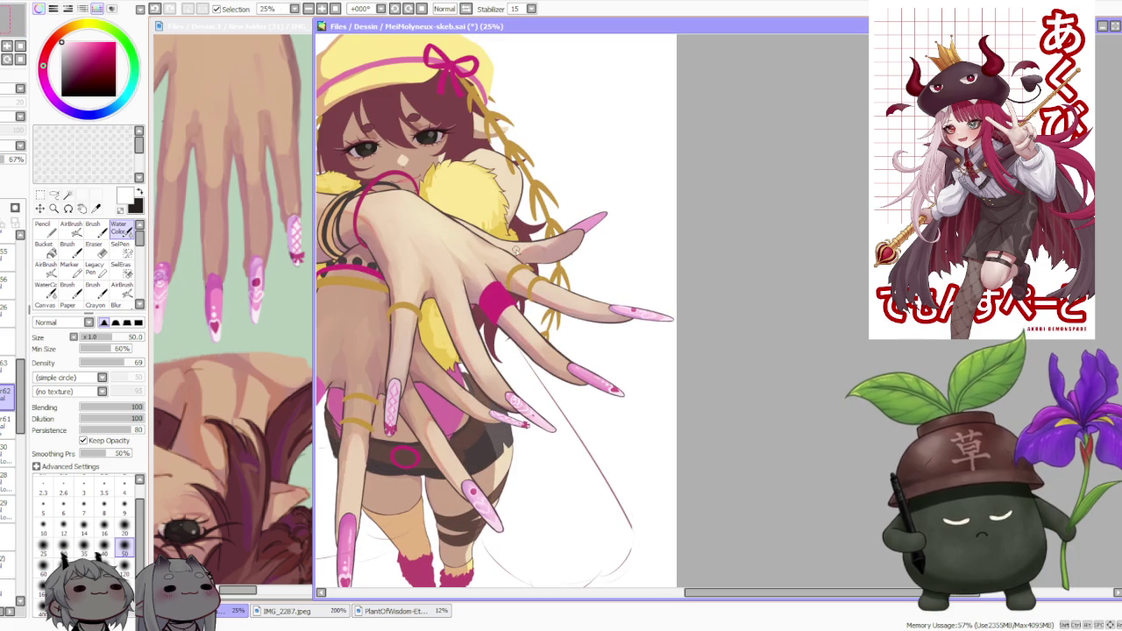
{"action": "scroll", "coordinate": [518, 251], "scroll_direction": "down", "scroll_amount": 2}
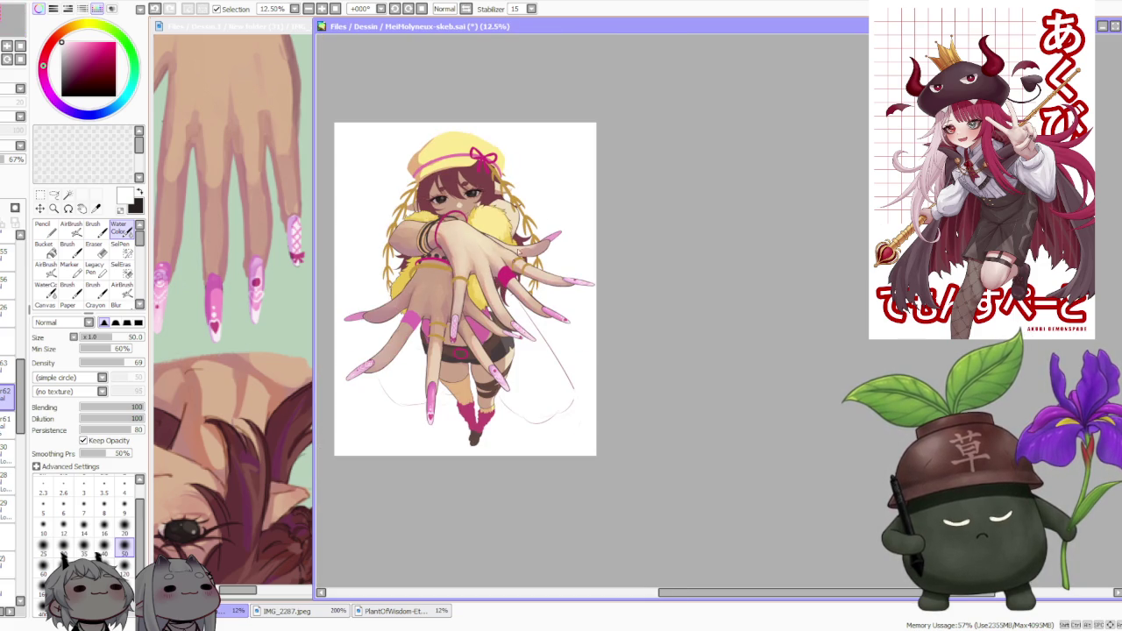
{"action": "scroll", "coordinate": [491, 298], "scroll_direction": "up", "scroll_amount": 2}
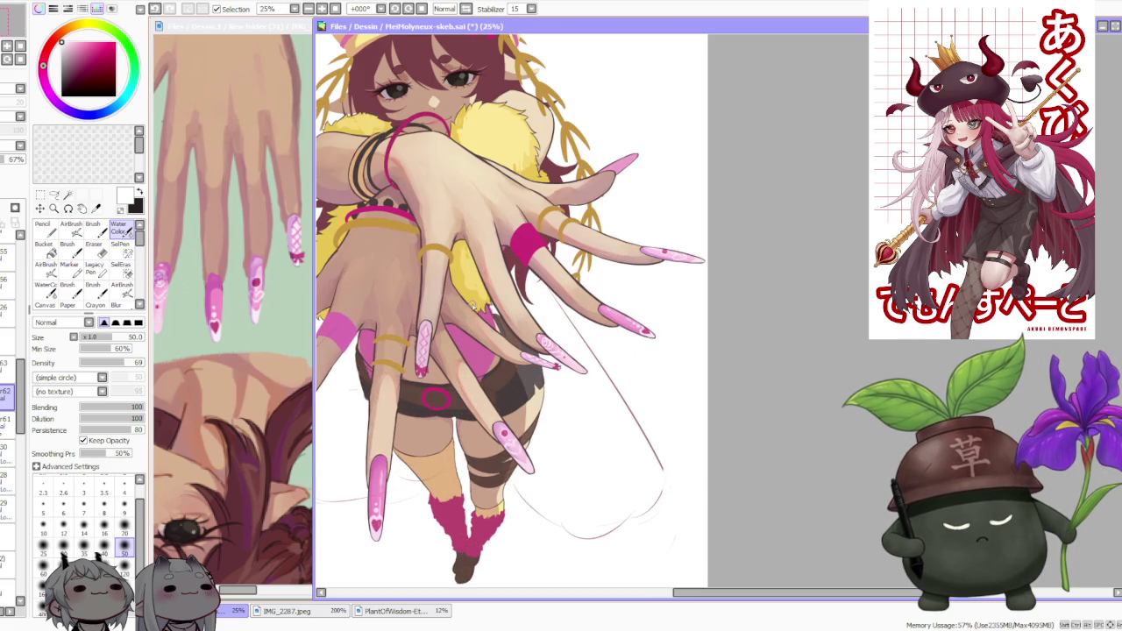
{"action": "scroll", "coordinate": [442, 314], "scroll_direction": "up", "scroll_amount": 2}
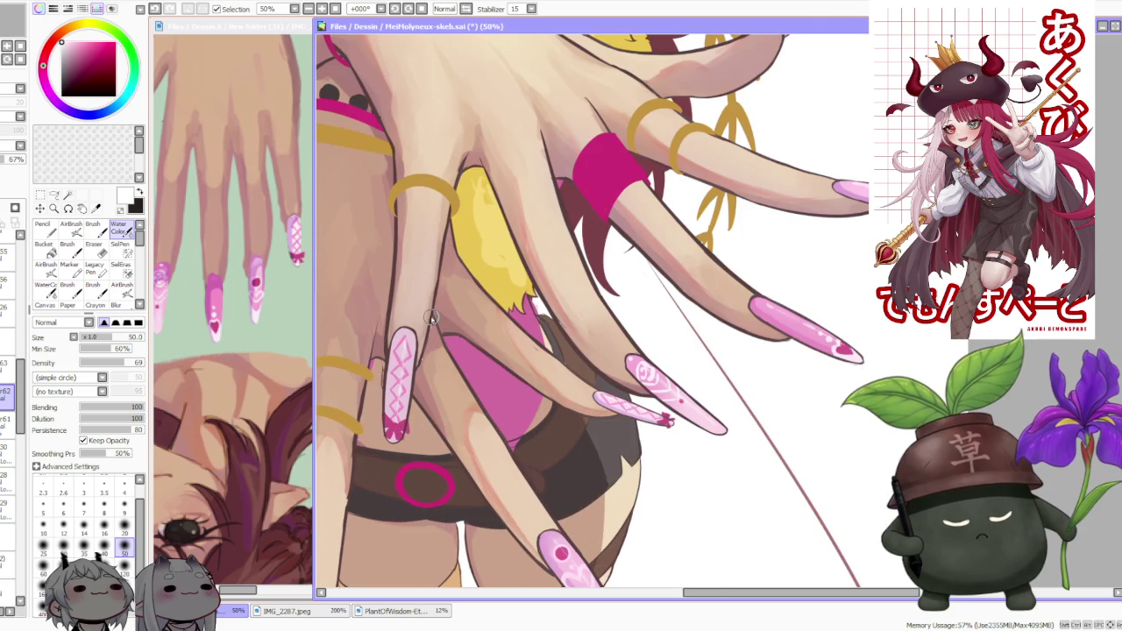
{"action": "left_click", "coordinate": [8, 456]}
{"action": "left_click", "coordinate": [256, 272], "text": "alt"}
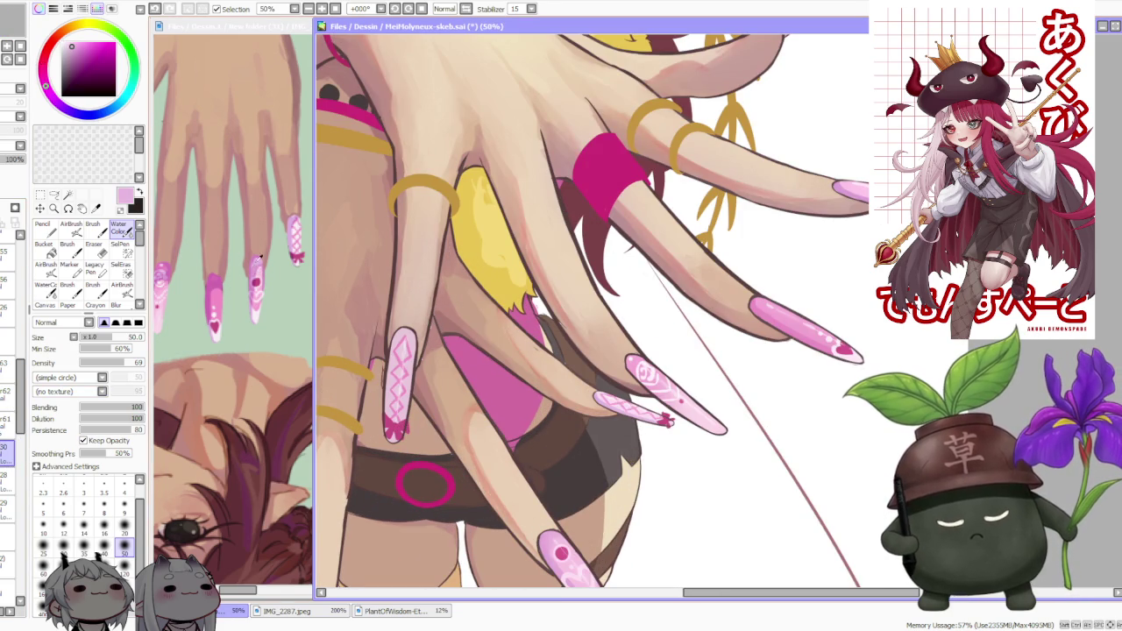
{"action": "left_click", "coordinate": [92, 226]}
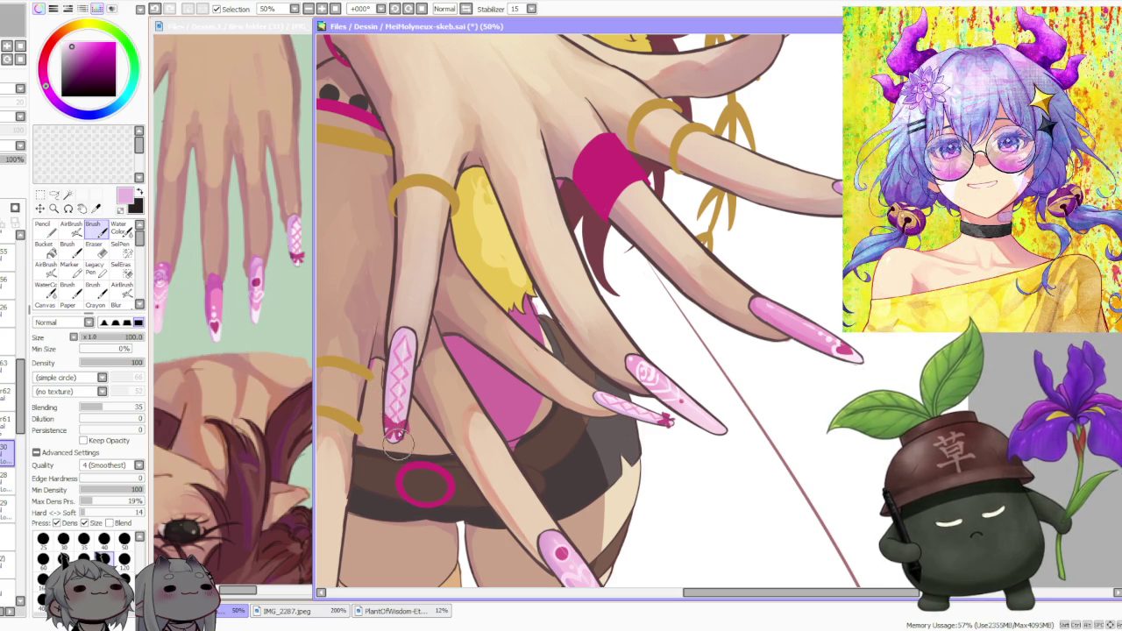
{"action": "scroll", "coordinate": [386, 375], "scroll_direction": "down", "scroll_amount": 2}
{"action": "scroll", "coordinate": [421, 314], "scroll_direction": "down", "scroll_amount": 1}
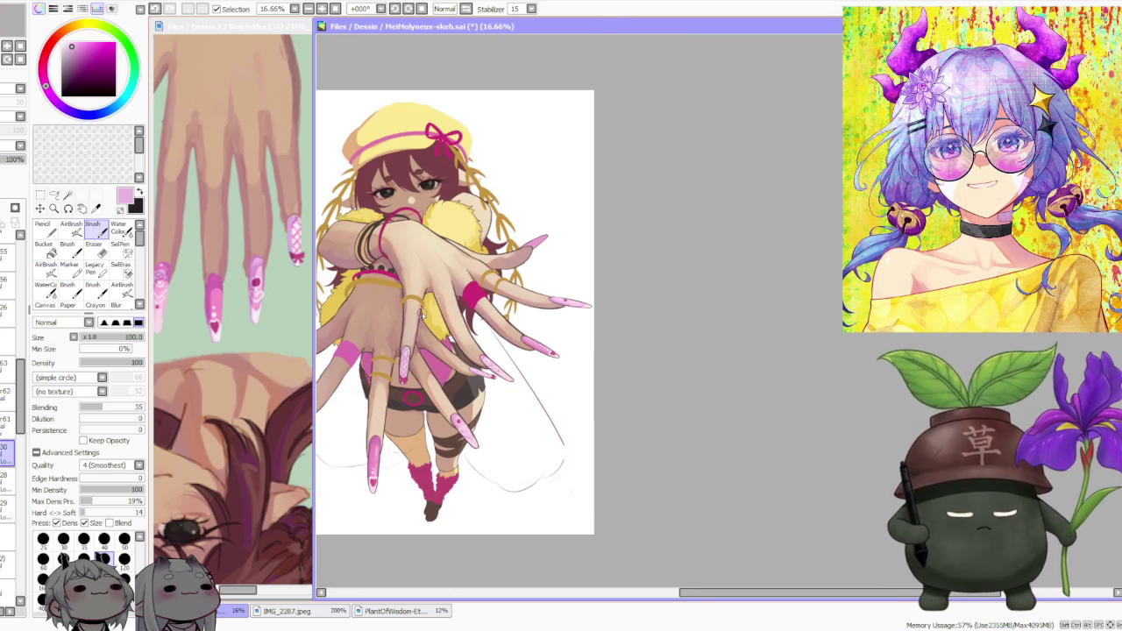
{"action": "scroll", "coordinate": [421, 314], "scroll_direction": "down", "scroll_amount": 1}
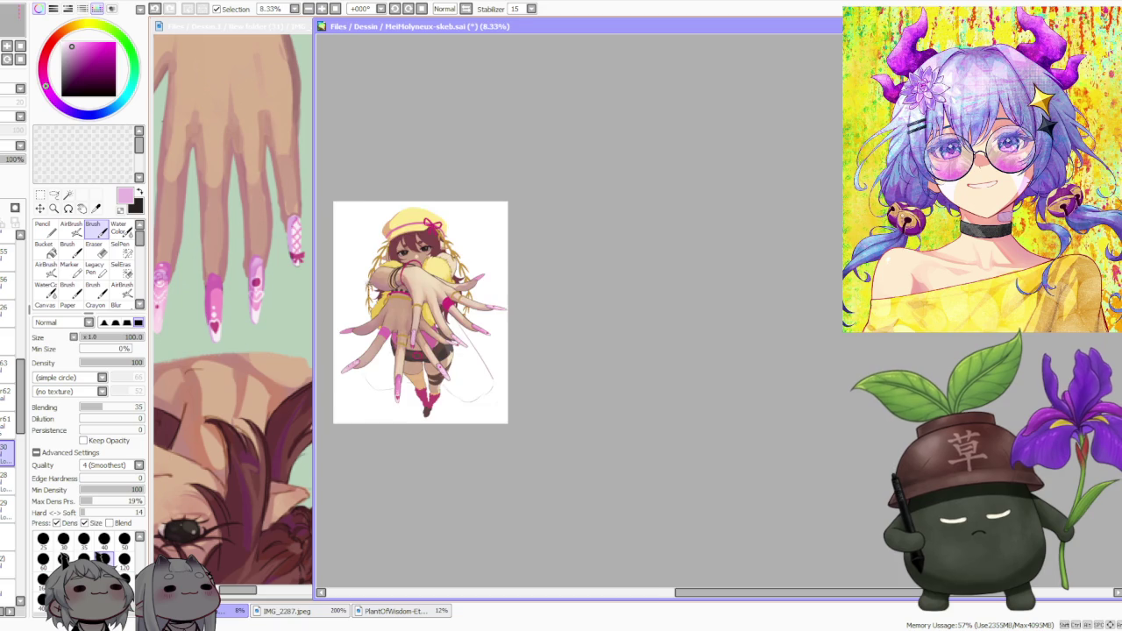
{"action": "scroll", "coordinate": [367, 294], "scroll_direction": "up", "scroll_amount": 1}
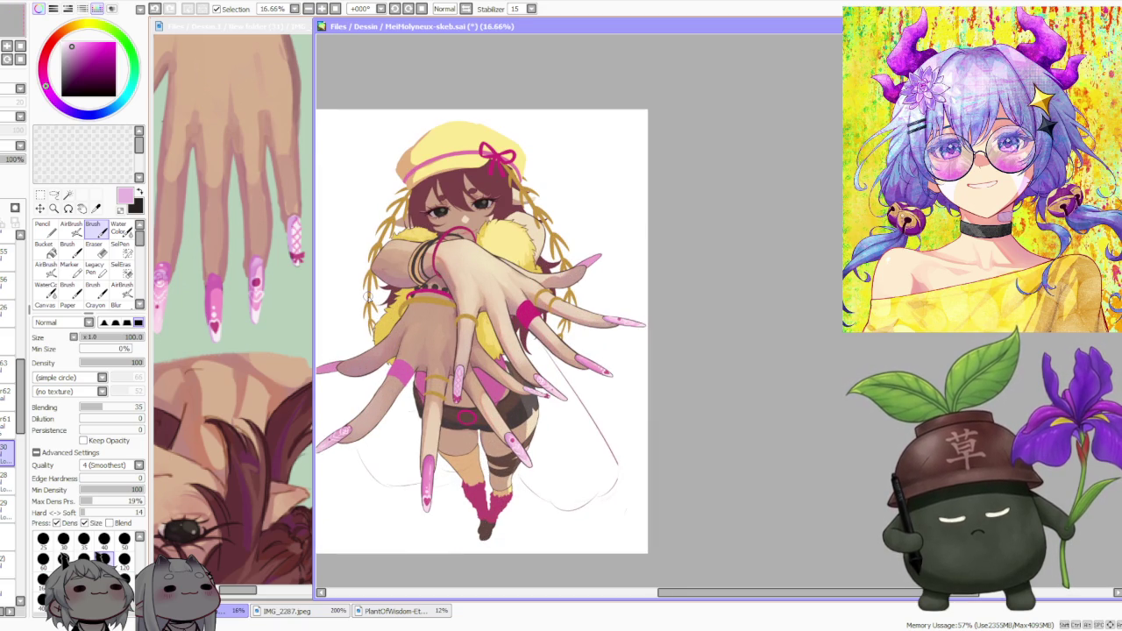
{"action": "scroll", "coordinate": [367, 296], "scroll_direction": "down", "scroll_amount": 1}
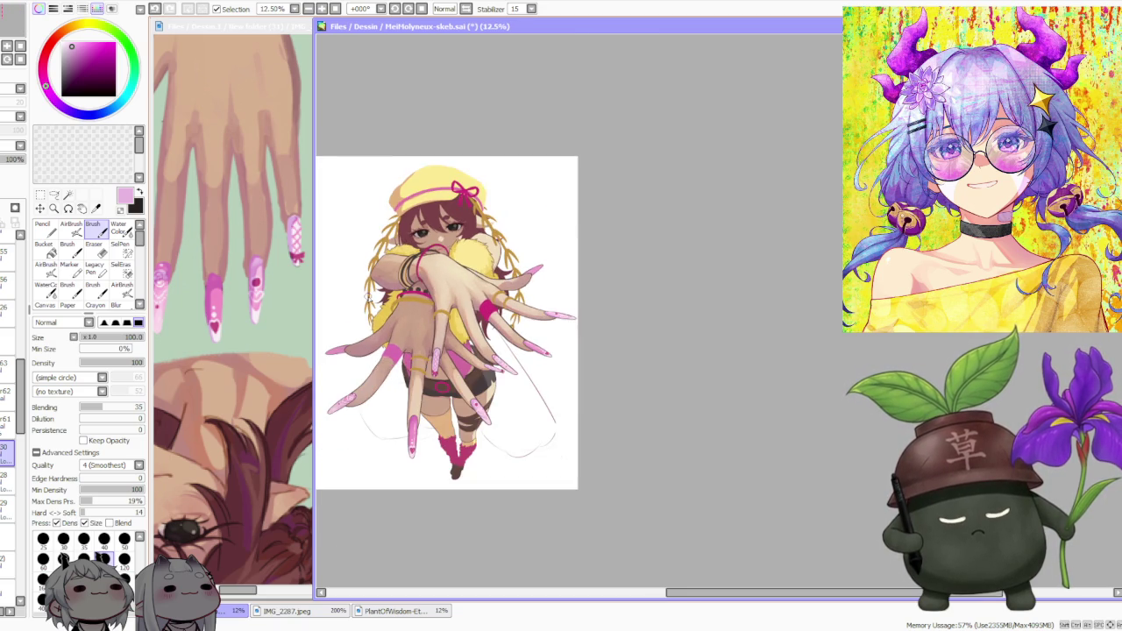
{"action": "scroll", "coordinate": [366, 297], "scroll_direction": "down", "scroll_amount": 1}
{"action": "left_click", "coordinate": [295, 246]}
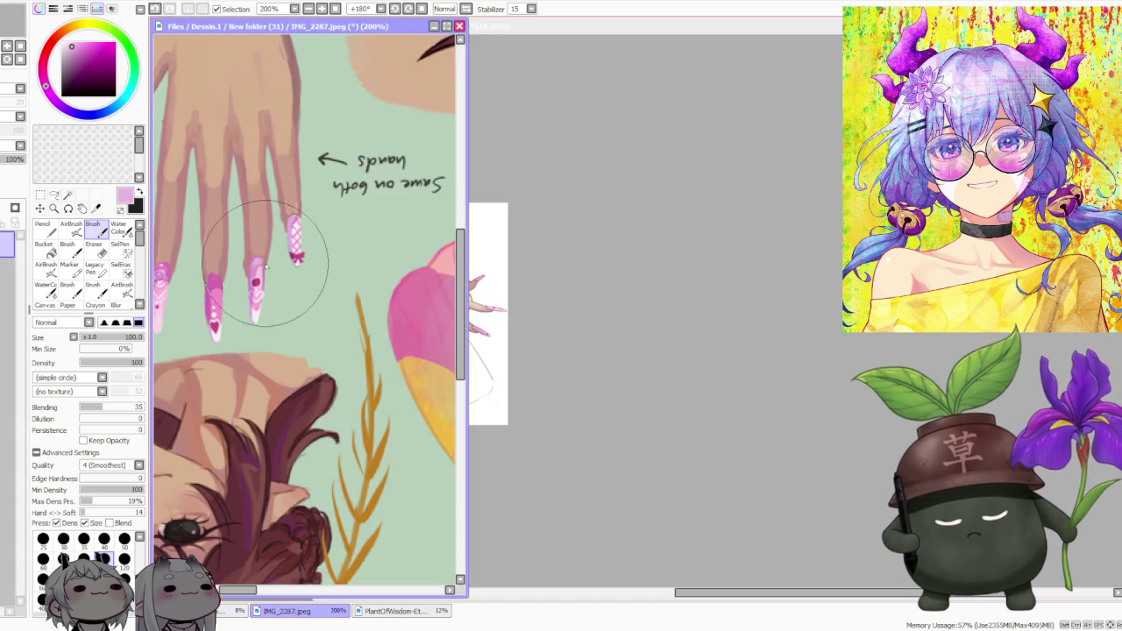
{"action": "scroll", "coordinate": [263, 228], "scroll_direction": "down", "scroll_amount": 2}
{"action": "scroll", "coordinate": [230, 218], "scroll_direction": "up", "scroll_amount": 2}
{"action": "scroll", "coordinate": [231, 217], "scroll_direction": "up", "scroll_amount": 1}
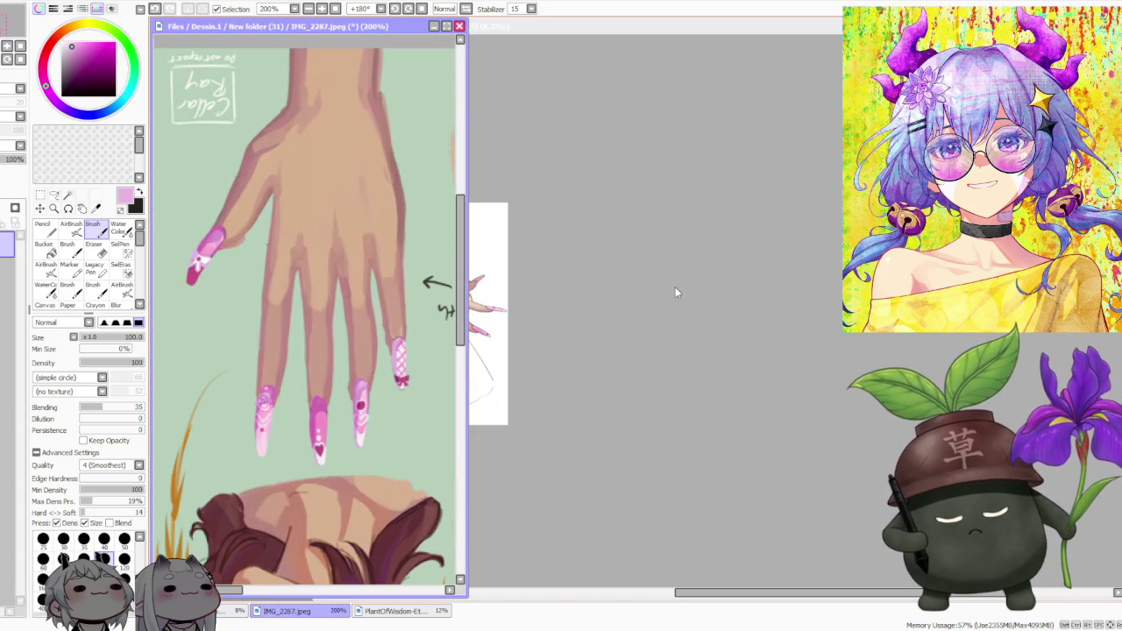
{"action": "left_click", "coordinate": [674, 287]}
{"action": "scroll", "coordinate": [621, 280], "scroll_direction": "down", "scroll_amount": 1}
{"action": "scroll", "coordinate": [374, 337], "scroll_direction": "up", "scroll_amount": 2}
{"action": "scroll", "coordinate": [374, 337], "scroll_direction": "up", "scroll_amount": 1}
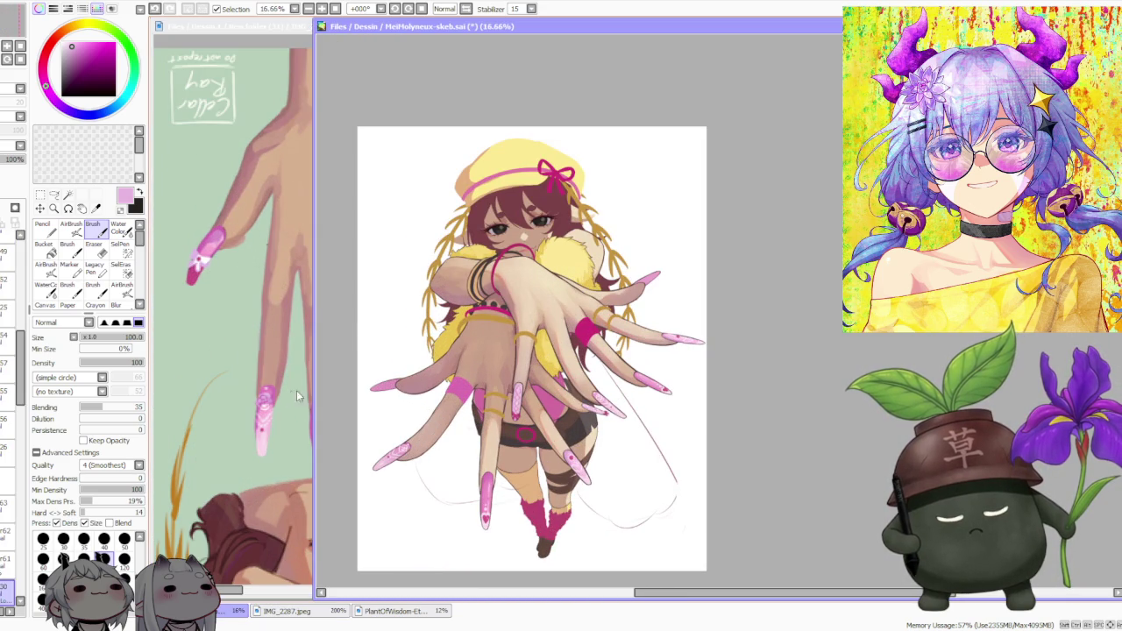
{"action": "scroll", "coordinate": [455, 355], "scroll_direction": "down", "scroll_amount": 1}
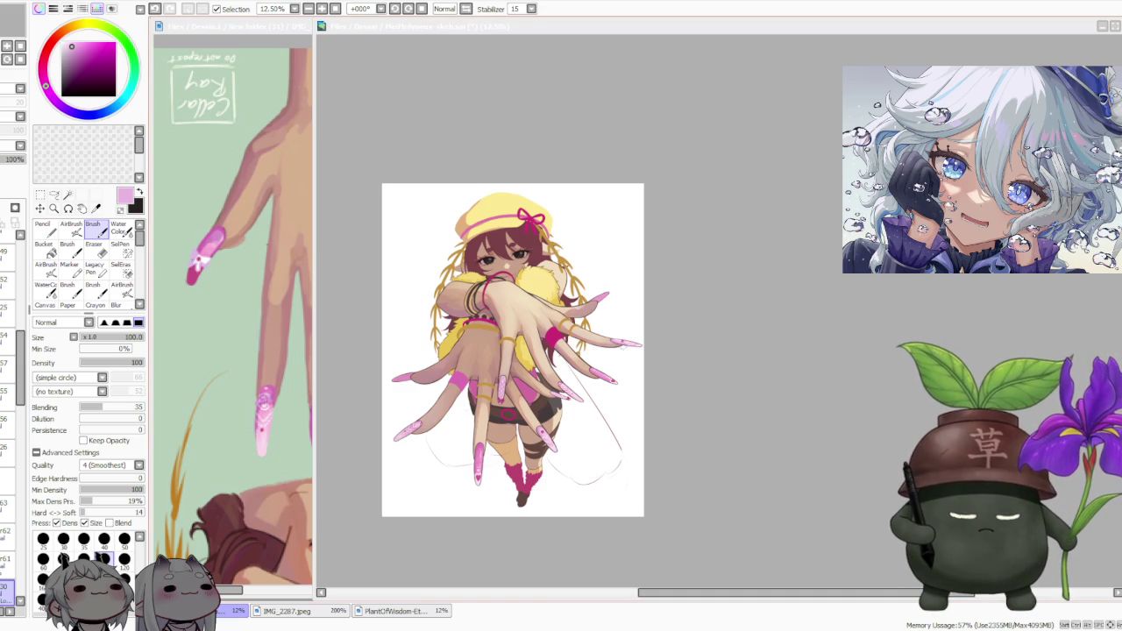
{"action": "left_click", "coordinate": [704, 310]}
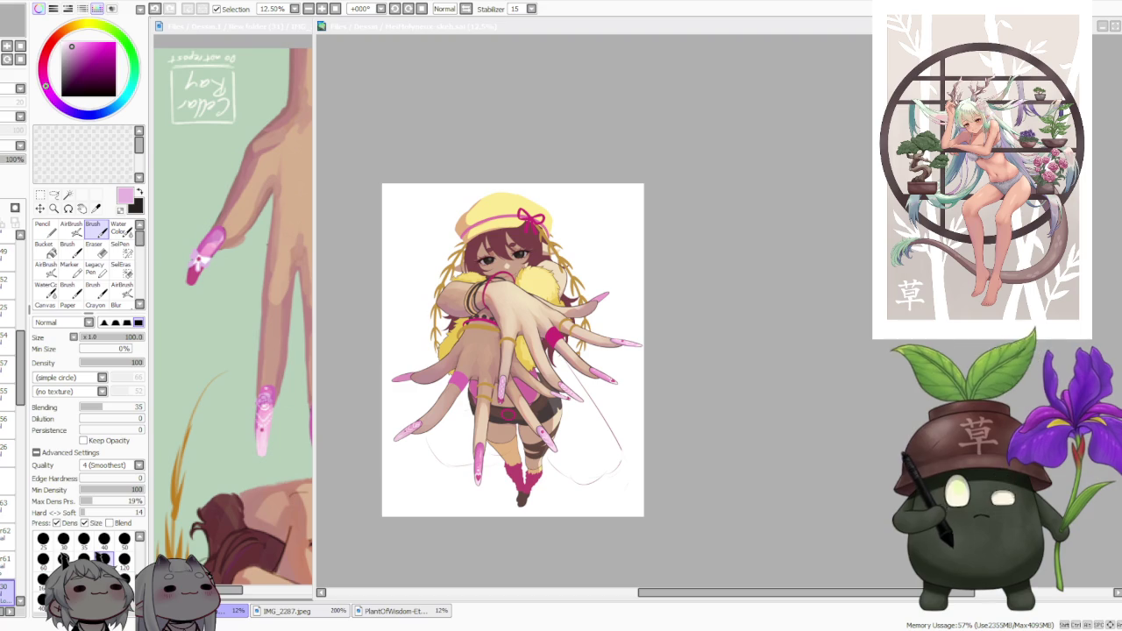
{"action": "scroll", "coordinate": [645, 394], "scroll_direction": "down", "scroll_amount": 1}
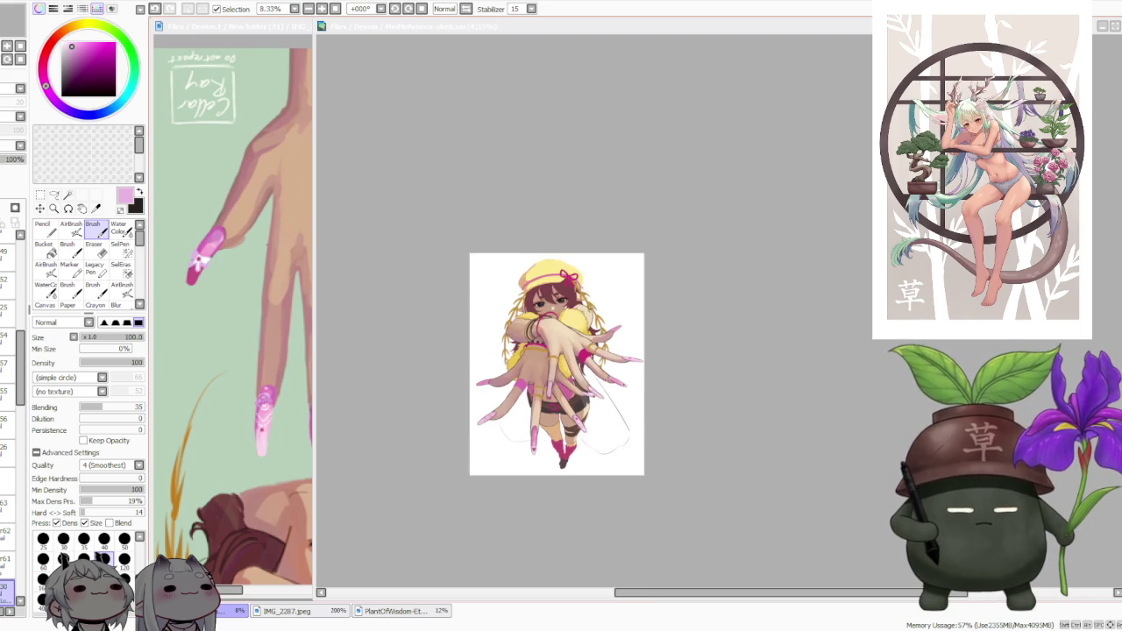
{"action": "scroll", "coordinate": [555, 383], "scroll_direction": "up", "scroll_amount": 2}
{"action": "scroll", "coordinate": [552, 377], "scroll_direction": "up", "scroll_amount": 1}
{"action": "scroll", "coordinate": [551, 373], "scroll_direction": "down", "scroll_amount": 1}
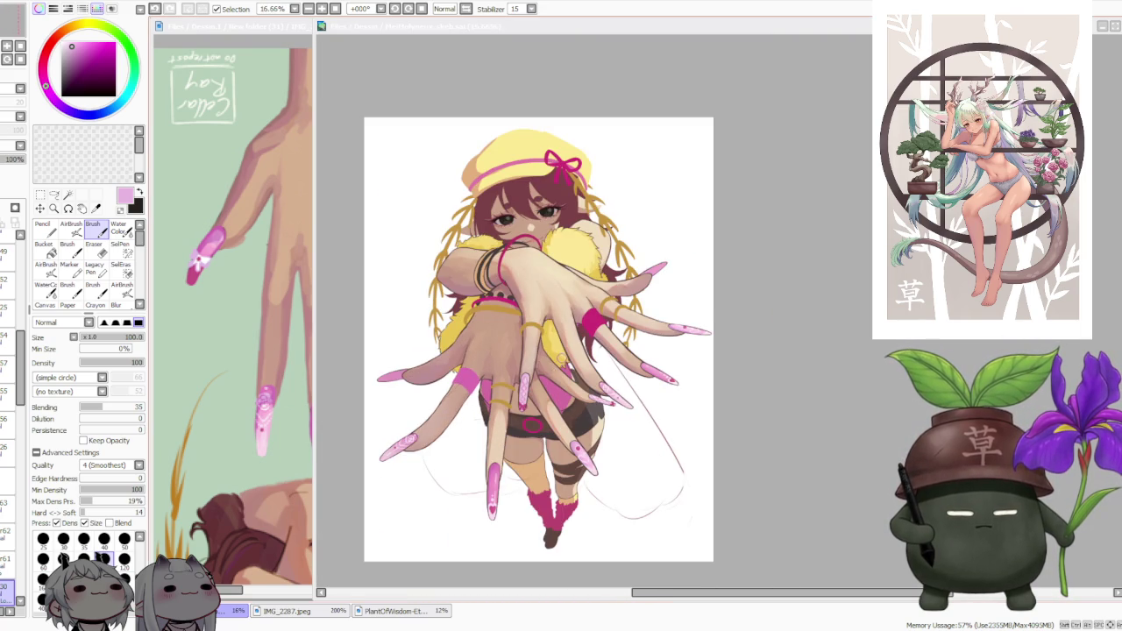
{"action": "scroll", "coordinate": [562, 358], "scroll_direction": "down", "scroll_amount": 1}
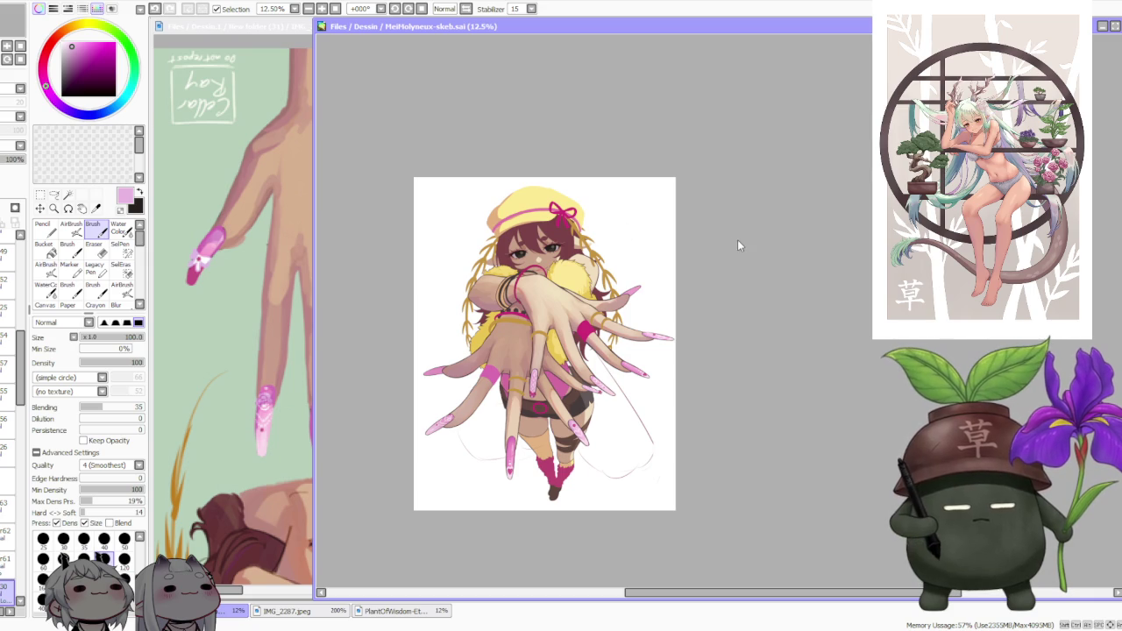
{"action": "scroll", "coordinate": [564, 313], "scroll_direction": "up", "scroll_amount": 2}
{"action": "scroll", "coordinate": [564, 314], "scroll_direction": "up", "scroll_amount": 1}
{"action": "scroll", "coordinate": [564, 314], "scroll_direction": "down", "scroll_amount": 1}
{"action": "scroll", "coordinate": [565, 313], "scroll_direction": "down", "scroll_amount": 1}
{"action": "scroll", "coordinate": [464, 320], "scroll_direction": "up", "scroll_amount": 1}
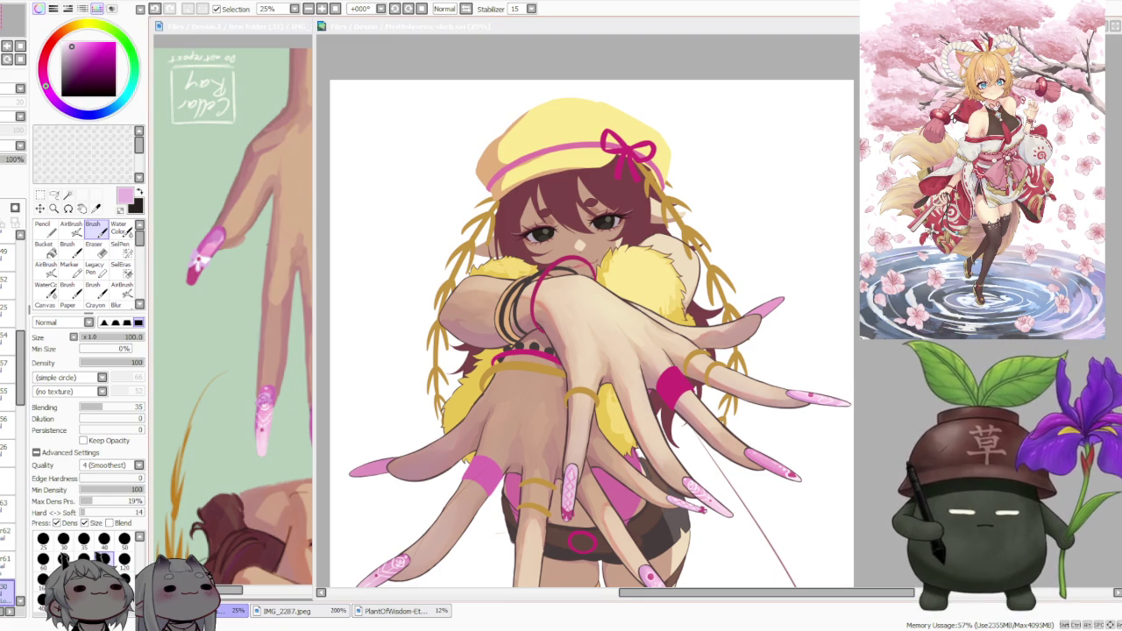
- Zoom around the hands on the canvas, then bring the IMG_2287.jpeg nail reference forward
{"action": "key", "text": "alt+Tab"}
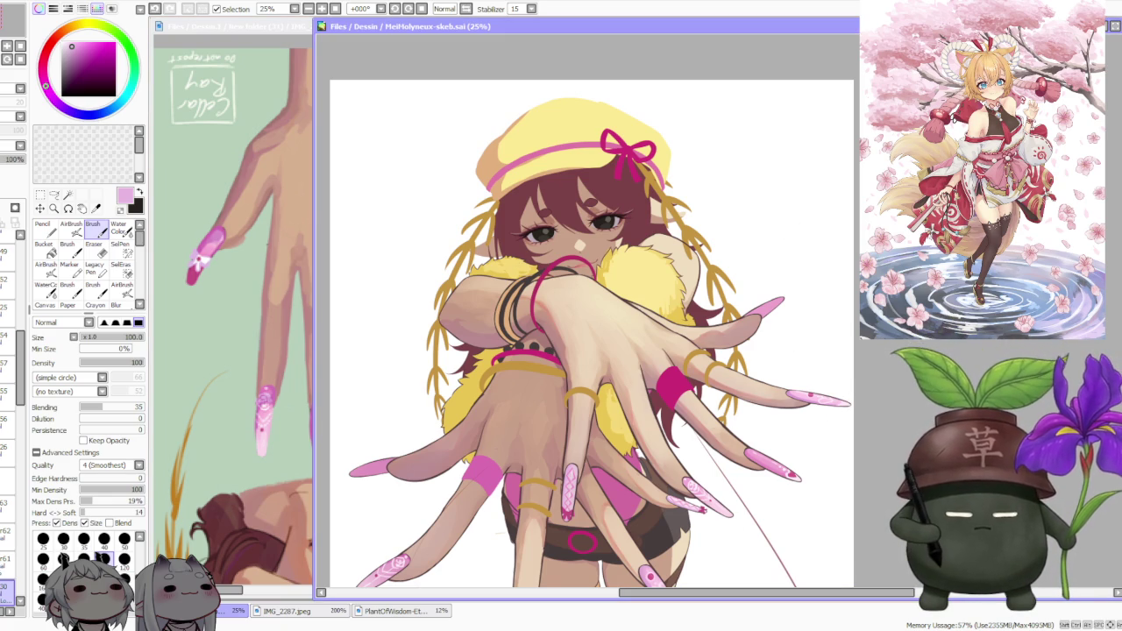
{"action": "scroll", "coordinate": [801, 348], "scroll_direction": "up", "scroll_amount": 1}
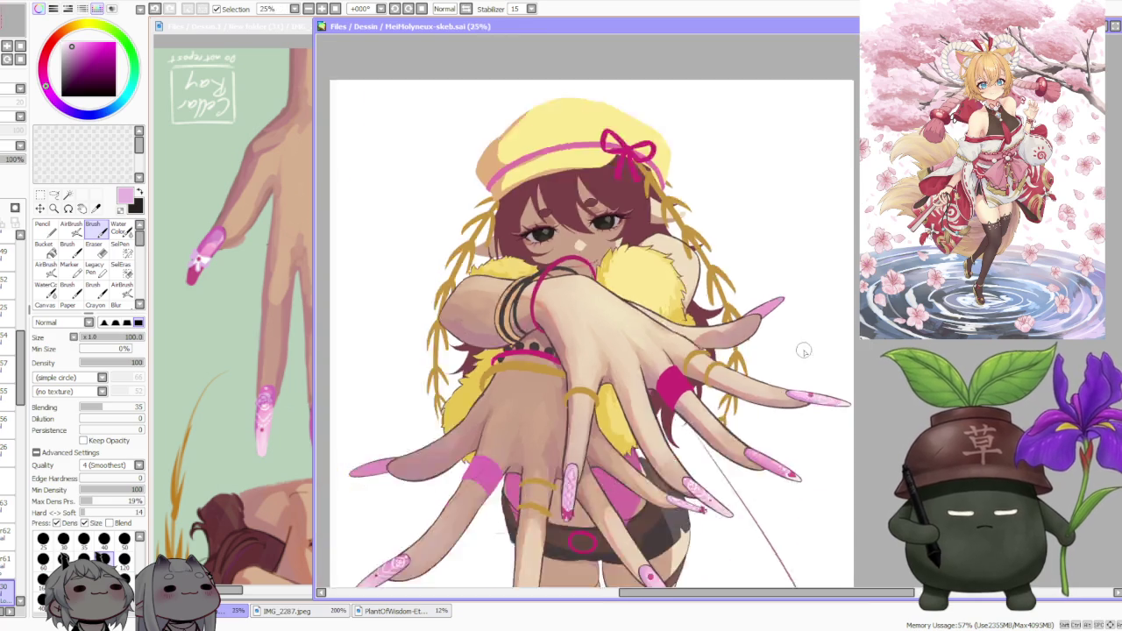
{"action": "scroll", "coordinate": [605, 377], "scroll_direction": "down", "scroll_amount": 2}
{"action": "scroll", "coordinate": [605, 377], "scroll_direction": "up", "scroll_amount": 2}
{"action": "scroll", "coordinate": [560, 408], "scroll_direction": "up", "scroll_amount": 1}
{"action": "scroll", "coordinate": [543, 412], "scroll_direction": "up", "scroll_amount": 2}
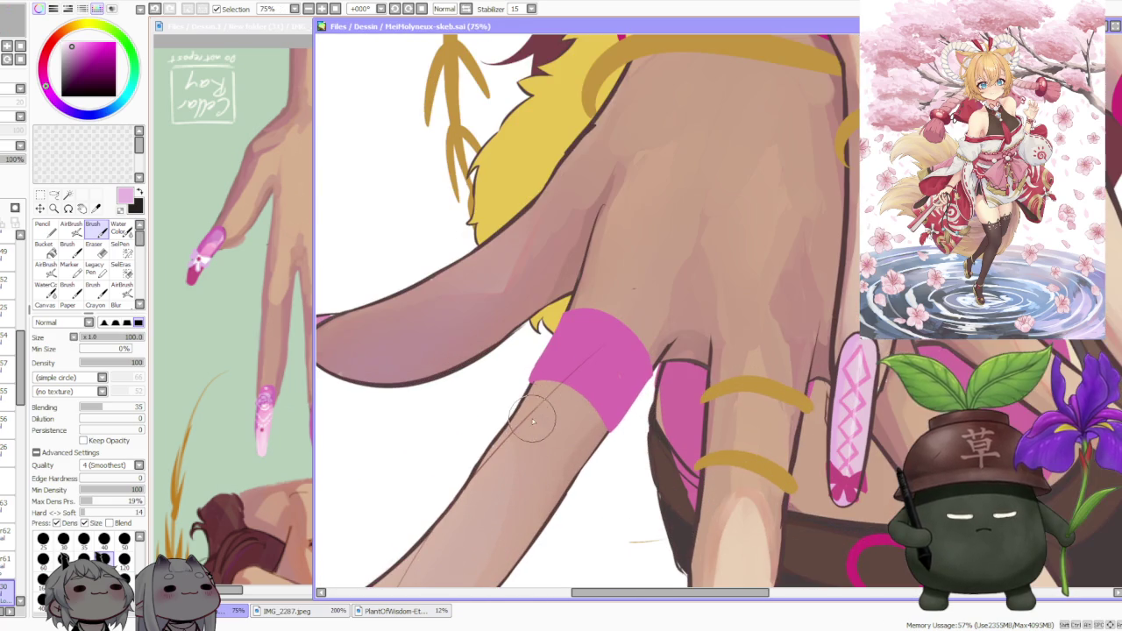
{"action": "scroll", "coordinate": [508, 439], "scroll_direction": "down", "scroll_amount": 2}
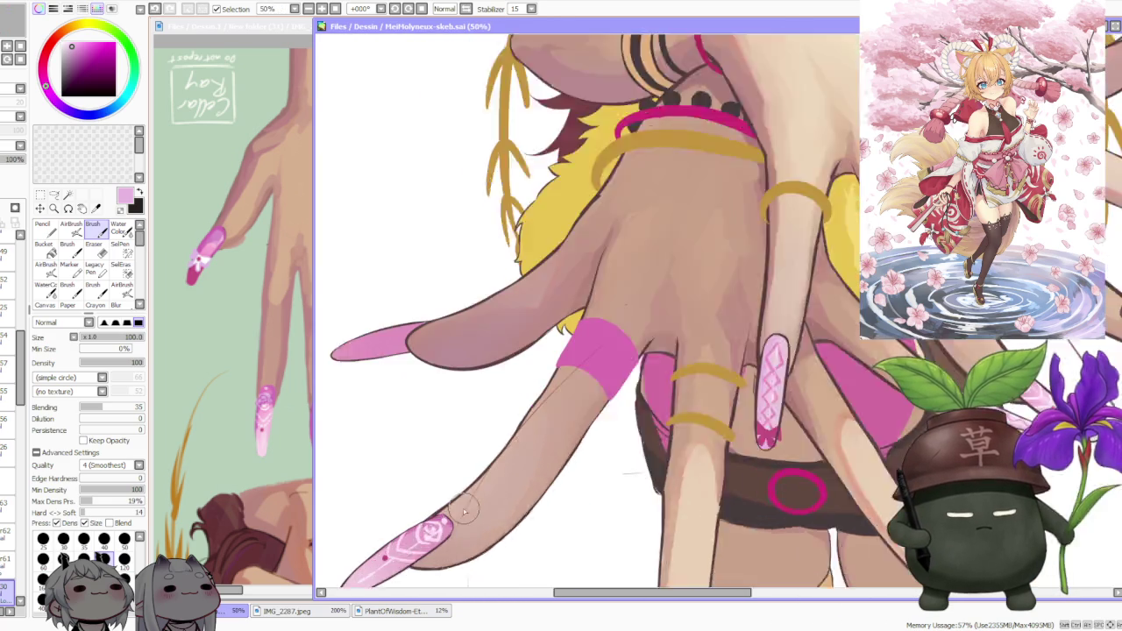
{"action": "scroll", "coordinate": [489, 505], "scroll_direction": "up", "scroll_amount": 2}
{"action": "scroll", "coordinate": [526, 460], "scroll_direction": "down", "scroll_amount": 2}
{"action": "scroll", "coordinate": [557, 442], "scroll_direction": "down", "scroll_amount": 1}
{"action": "scroll", "coordinate": [557, 442], "scroll_direction": "down", "scroll_amount": 1}
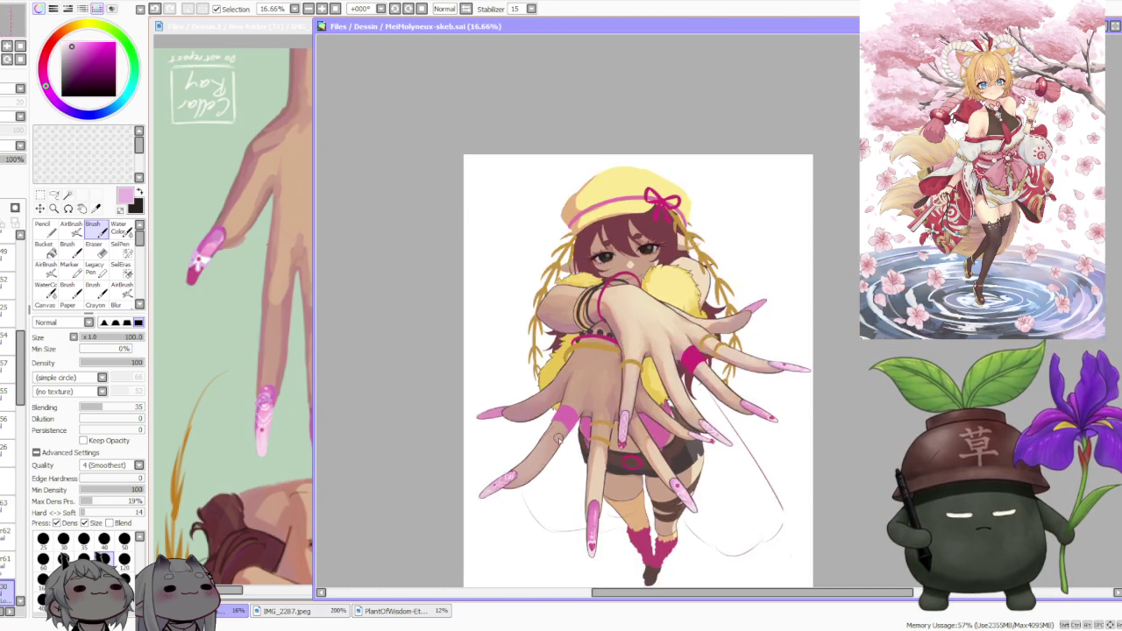
{"action": "scroll", "coordinate": [558, 440], "scroll_direction": "down", "scroll_amount": 1}
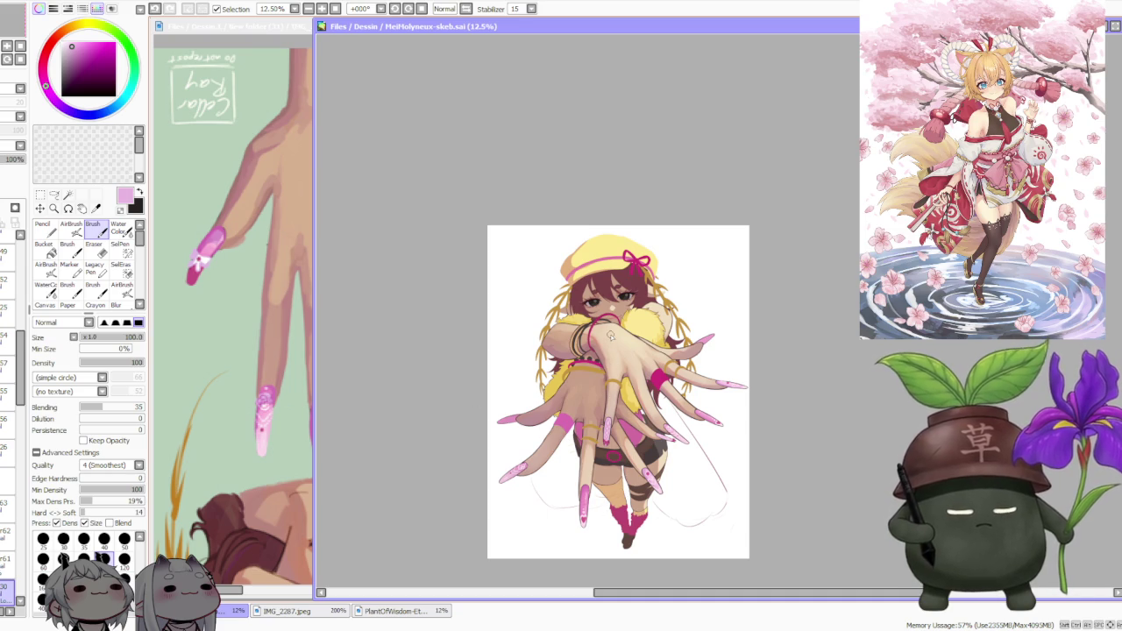
{"action": "scroll", "coordinate": [606, 326], "scroll_direction": "up", "scroll_amount": 1}
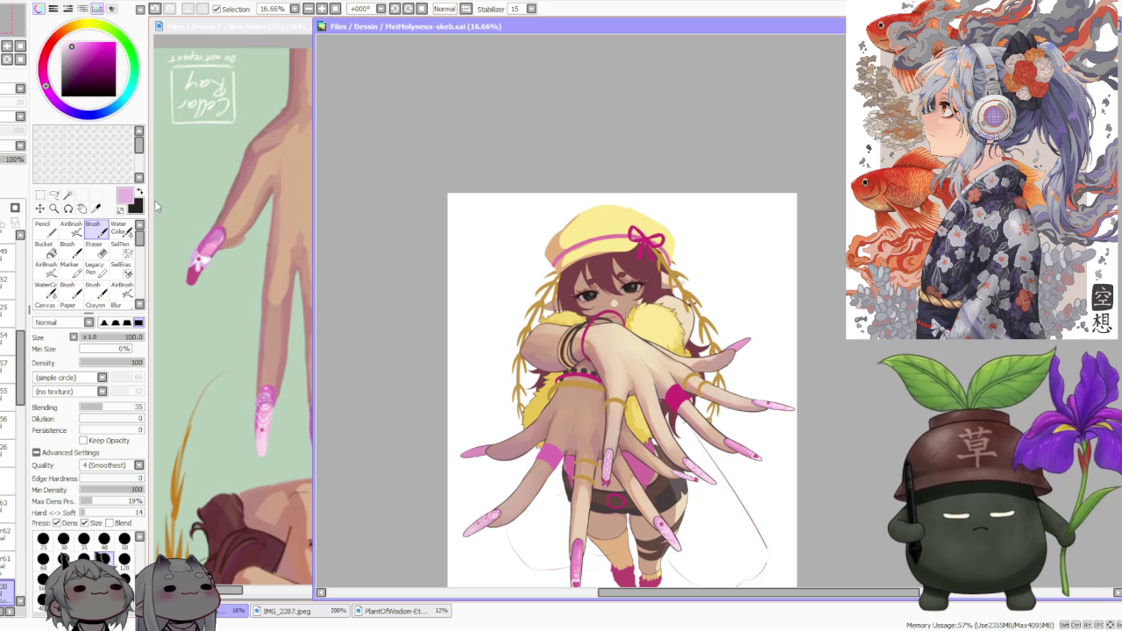
{"action": "left_click", "coordinate": [219, 203]}
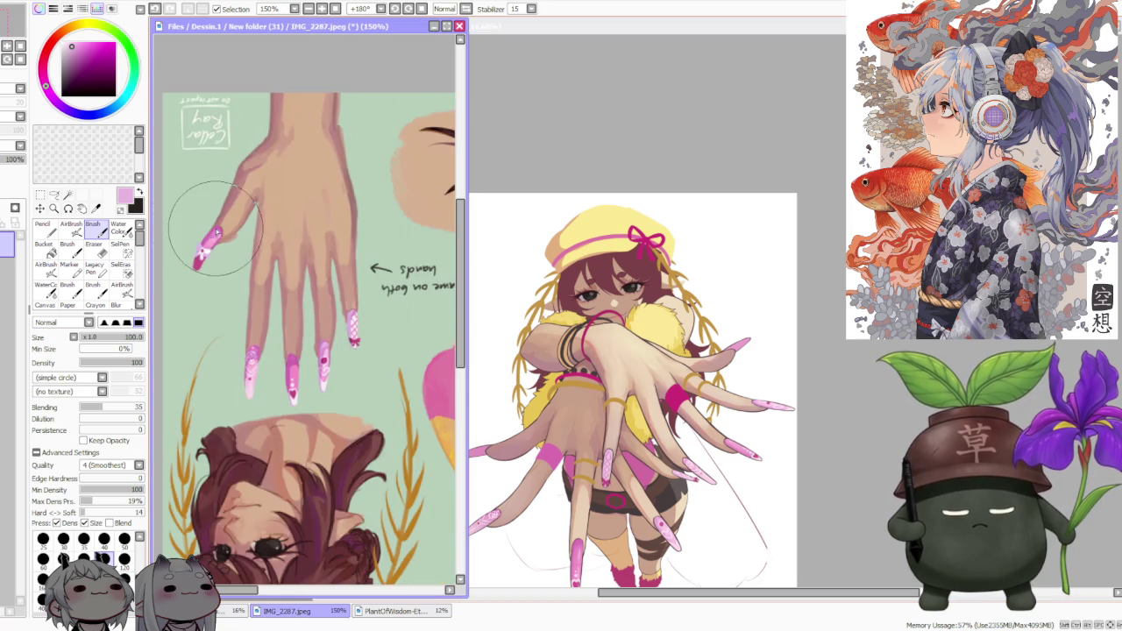
- Rotate the IMG_2287 reference sheet back upright and zoom into the outfit
{"action": "scroll", "coordinate": [215, 230], "scroll_direction": "down", "scroll_amount": 1}
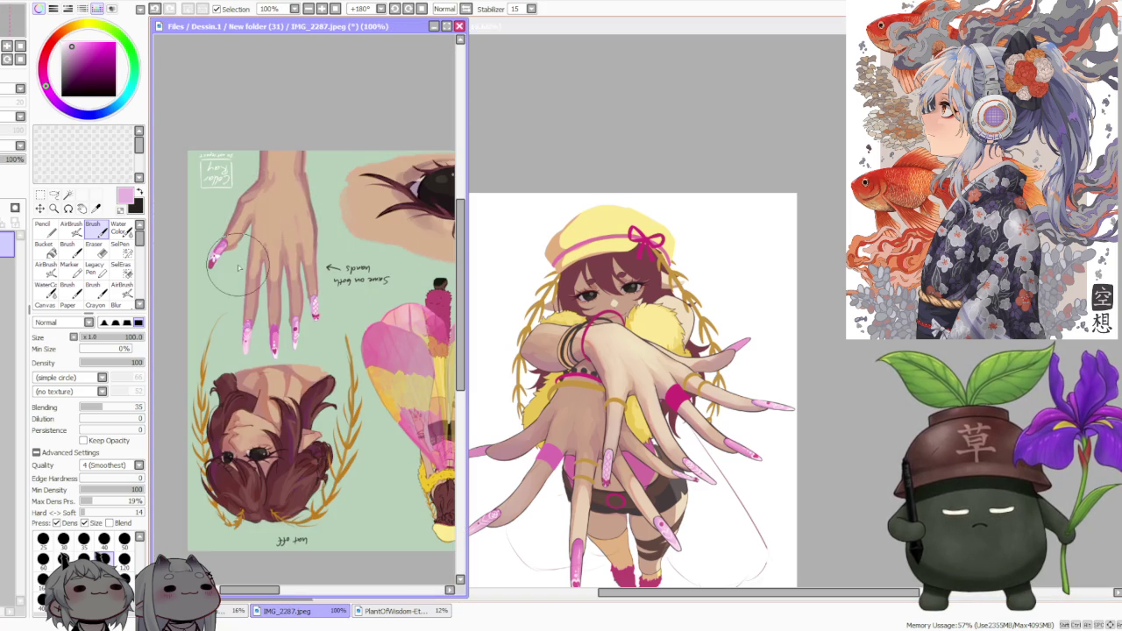
{"action": "left_click", "coordinate": [410, 8]}
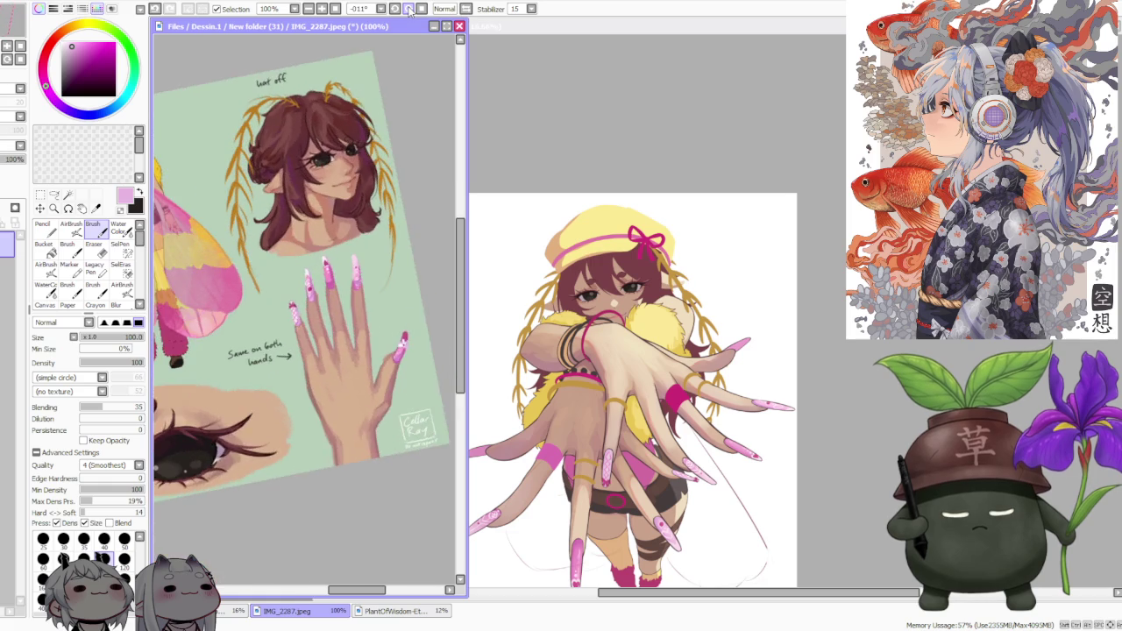
{"action": "scroll", "coordinate": [375, 459], "scroll_direction": "up", "scroll_amount": 1}
{"action": "scroll", "coordinate": [376, 459], "scroll_direction": "up", "scroll_amount": 1}
{"action": "scroll", "coordinate": [375, 459], "scroll_direction": "up", "scroll_amount": 1}
{"action": "scroll", "coordinate": [376, 460], "scroll_direction": "down", "scroll_amount": 2}
{"action": "scroll", "coordinate": [386, 434], "scroll_direction": "down", "scroll_amount": 1}
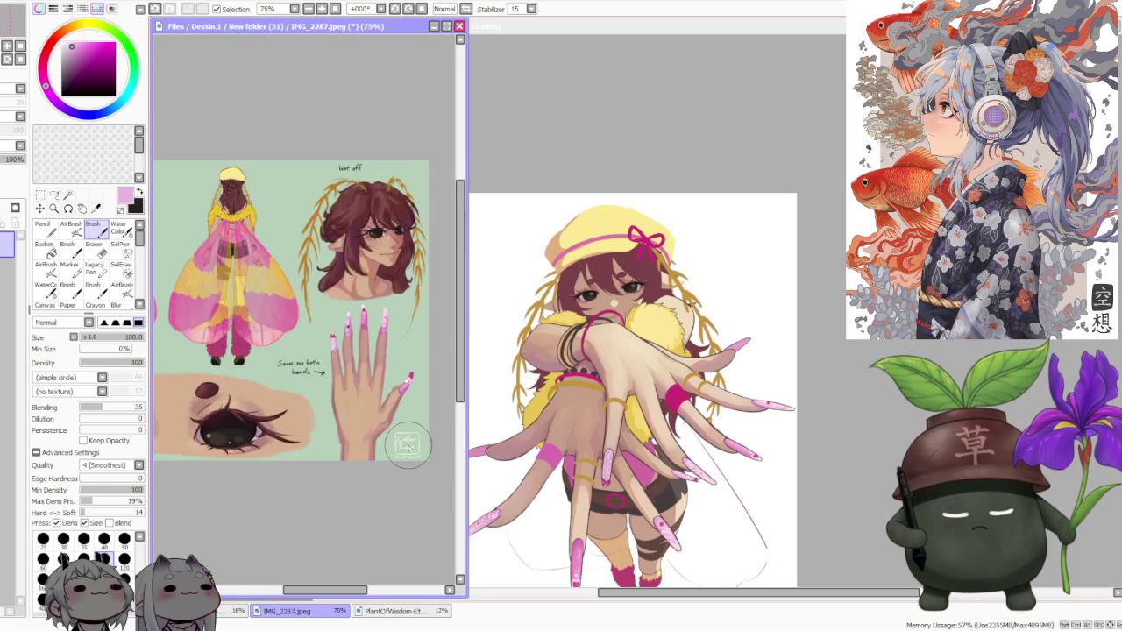
{"action": "scroll", "coordinate": [351, 393], "scroll_direction": "down", "scroll_amount": 1}
{"action": "scroll", "coordinate": [342, 389], "scroll_direction": "down", "scroll_amount": 1}
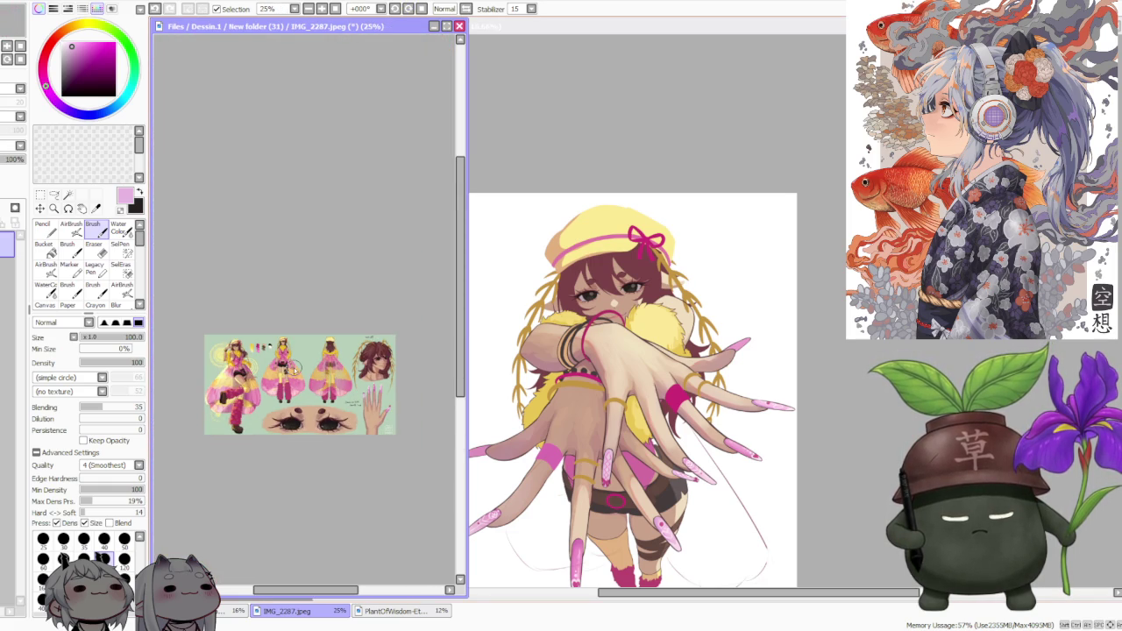
{"action": "scroll", "coordinate": [272, 363], "scroll_direction": "up", "scroll_amount": 1}
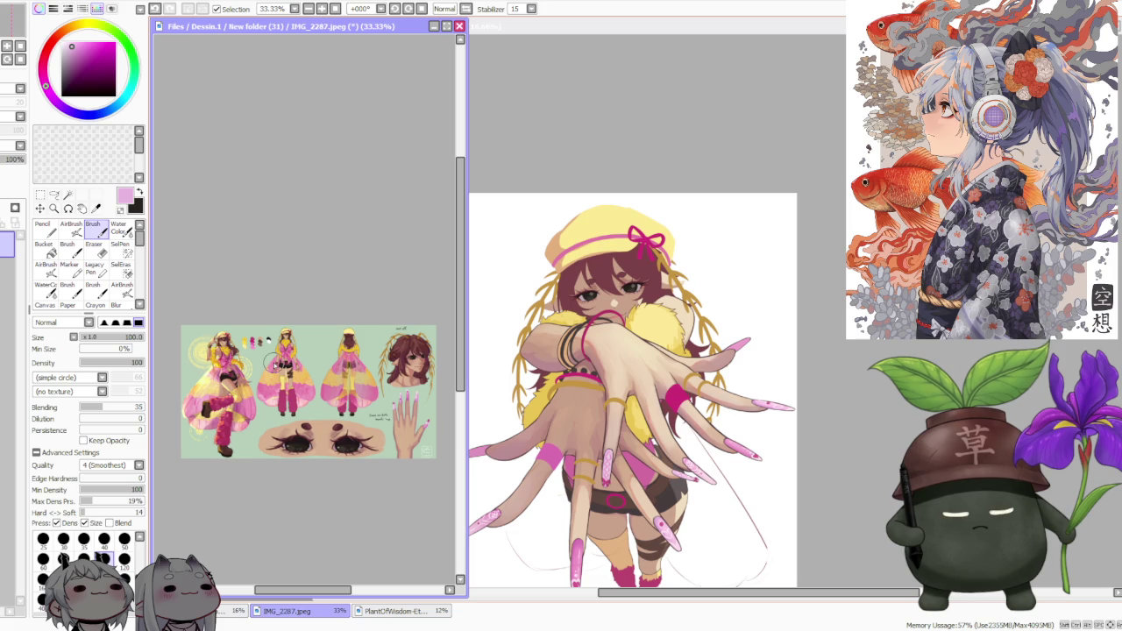
{"action": "scroll", "coordinate": [217, 350], "scroll_direction": "up", "scroll_amount": 1}
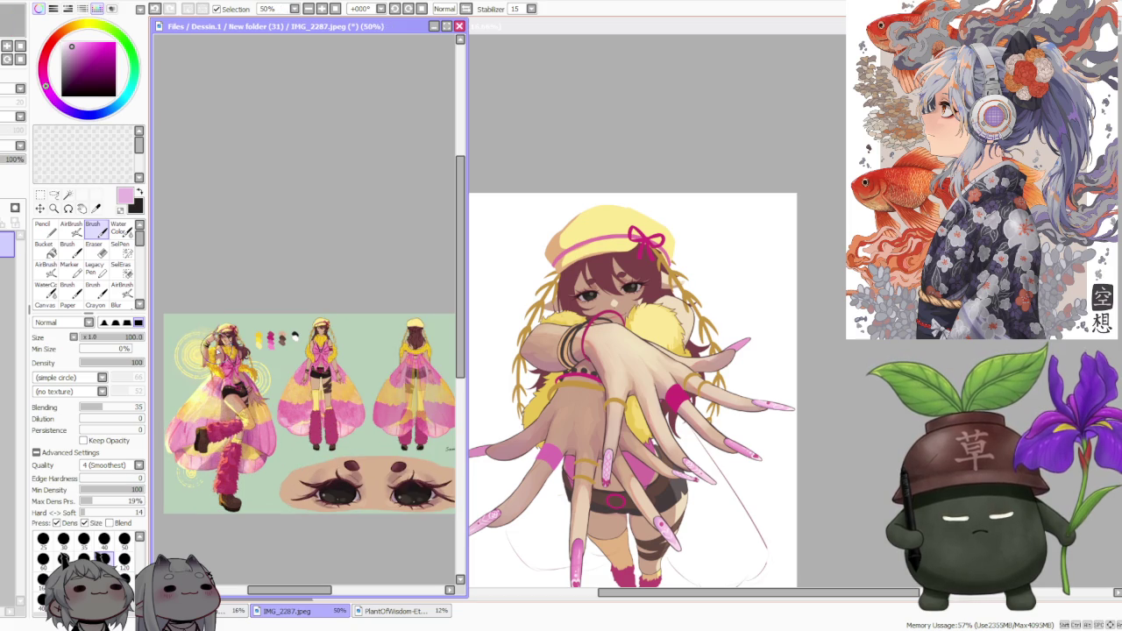
{"action": "scroll", "coordinate": [224, 342], "scroll_direction": "up", "scroll_amount": 1}
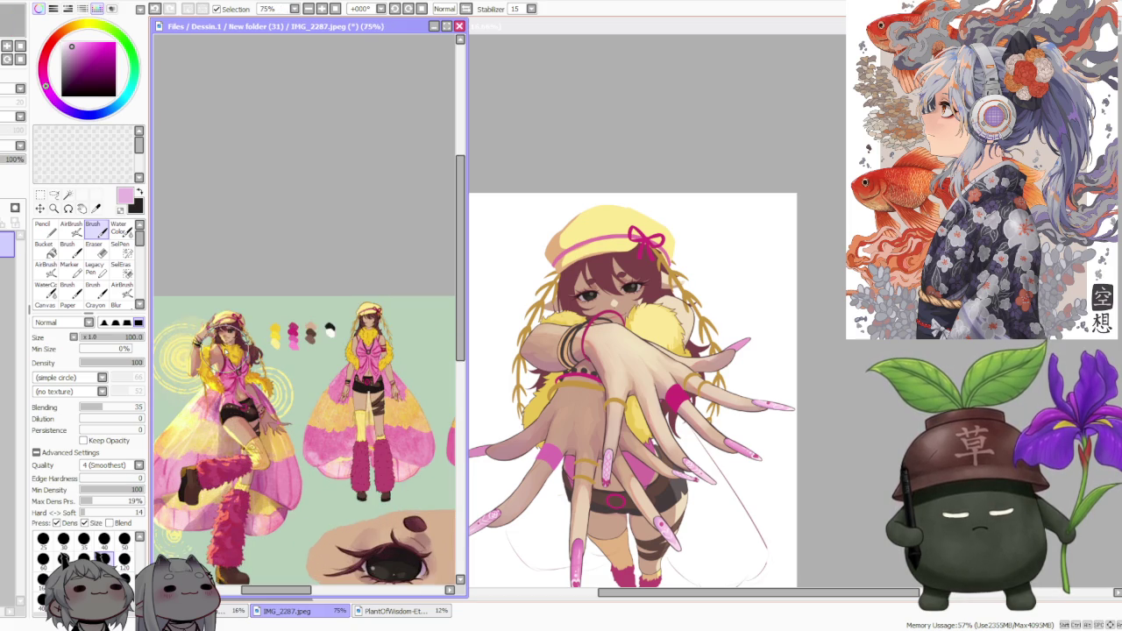
{"action": "scroll", "coordinate": [239, 331], "scroll_direction": "up", "scroll_amount": 1}
{"action": "scroll", "coordinate": [239, 339], "scroll_direction": "up", "scroll_amount": 1}
{"action": "scroll", "coordinate": [241, 342], "scroll_direction": "up", "scroll_amount": 1}
- Study the outfit details on the reference, then bring the MeiMolyneux canvas back in front
{"action": "scroll", "coordinate": [242, 345], "scroll_direction": "down", "scroll_amount": 1}
{"action": "scroll", "coordinate": [242, 348], "scroll_direction": "down", "scroll_amount": 1}
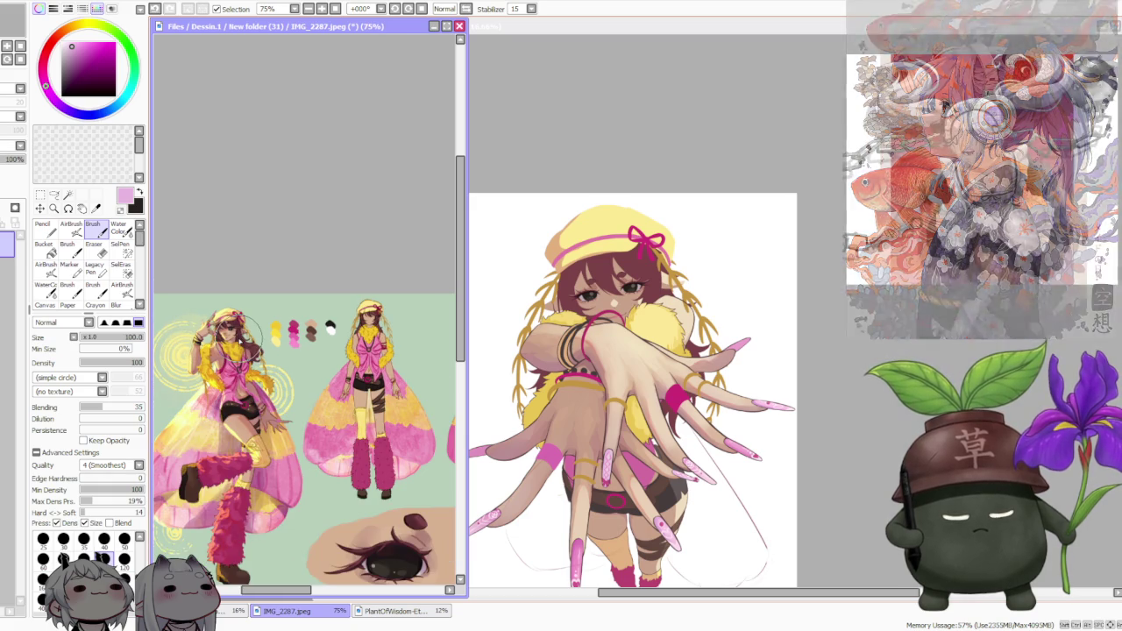
{"action": "scroll", "coordinate": [374, 404], "scroll_direction": "up", "scroll_amount": 1}
{"action": "scroll", "coordinate": [389, 391], "scroll_direction": "up", "scroll_amount": 2}
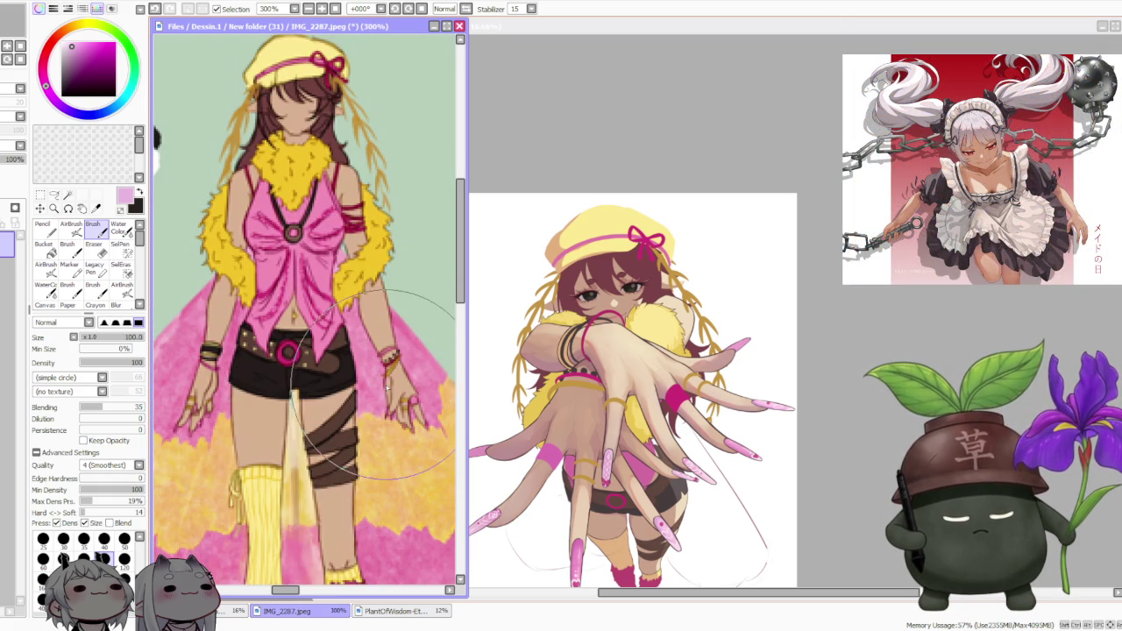
{"action": "scroll", "coordinate": [388, 384], "scroll_direction": "down", "scroll_amount": 3}
{"action": "scroll", "coordinate": [421, 507], "scroll_direction": "up", "scroll_amount": 2}
{"action": "scroll", "coordinate": [421, 508], "scroll_direction": "down", "scroll_amount": 2}
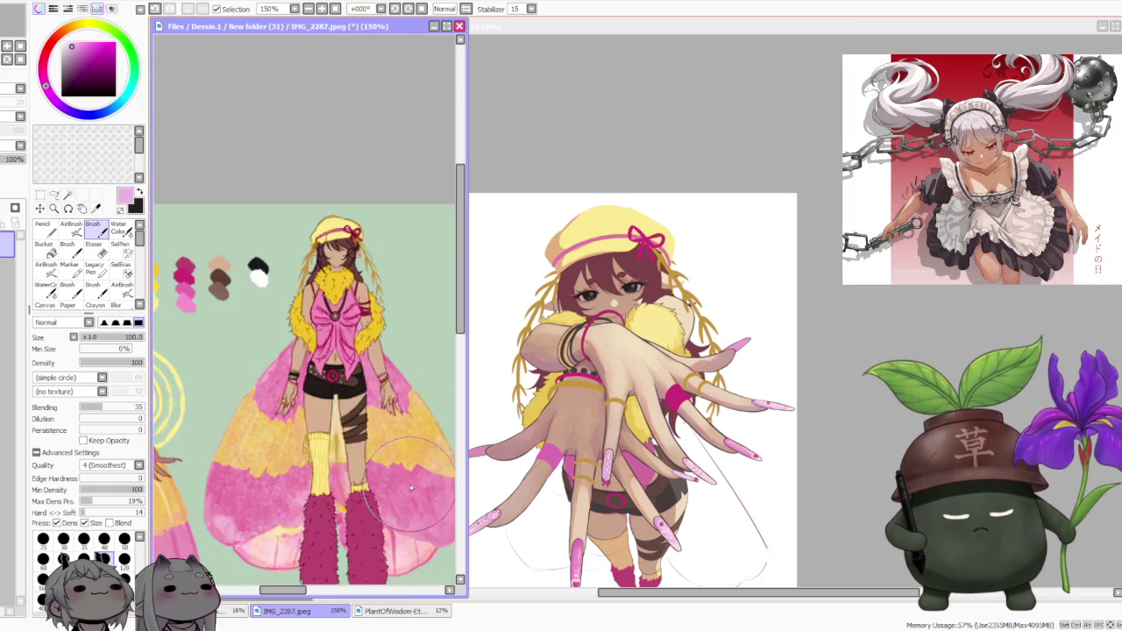
{"action": "scroll", "coordinate": [355, 517], "scroll_direction": "down", "scroll_amount": 1}
{"action": "scroll", "coordinate": [355, 517], "scroll_direction": "up", "scroll_amount": 1}
{"action": "scroll", "coordinate": [350, 508], "scroll_direction": "down", "scroll_amount": 1}
{"action": "scroll", "coordinate": [311, 442], "scroll_direction": "down", "scroll_amount": 1}
{"action": "scroll", "coordinate": [236, 465], "scroll_direction": "up", "scroll_amount": 1}
{"action": "scroll", "coordinate": [236, 464], "scroll_direction": "up", "scroll_amount": 1}
{"action": "scroll", "coordinate": [246, 455], "scroll_direction": "up", "scroll_amount": 2}
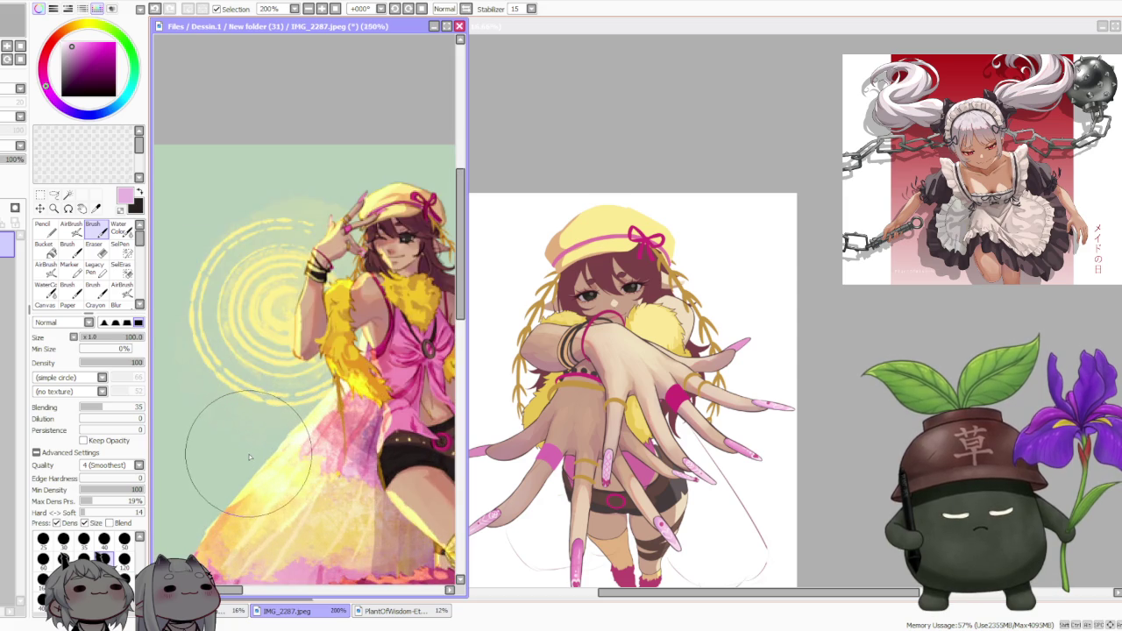
{"action": "scroll", "coordinate": [251, 455], "scroll_direction": "down", "scroll_amount": 1}
{"action": "scroll", "coordinate": [251, 455], "scroll_direction": "down", "scroll_amount": 1}
{"action": "scroll", "coordinate": [254, 450], "scroll_direction": "down", "scroll_amount": 1}
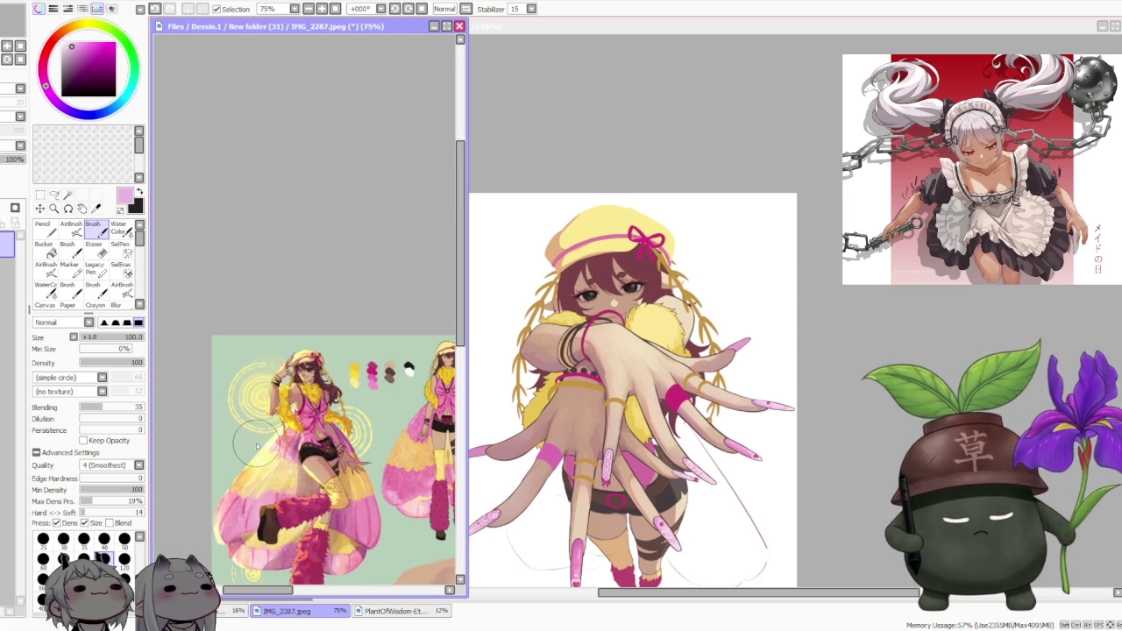
{"action": "scroll", "coordinate": [263, 442], "scroll_direction": "up", "scroll_amount": 2}
{"action": "scroll", "coordinate": [298, 433], "scroll_direction": "up", "scroll_amount": 1}
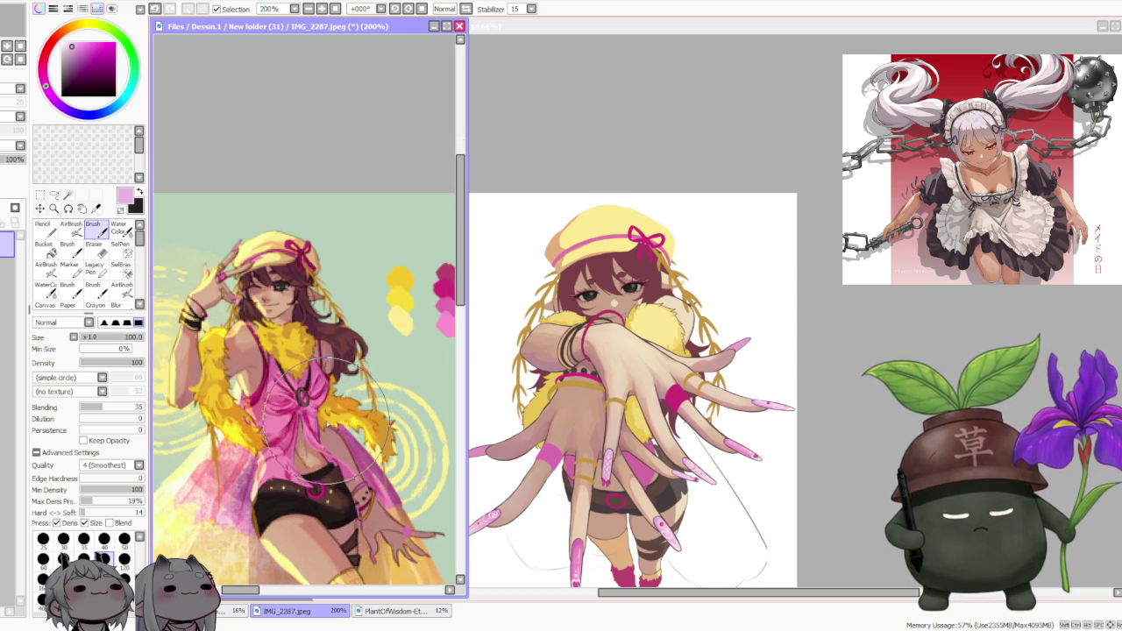
{"action": "scroll", "coordinate": [324, 427], "scroll_direction": "up", "scroll_amount": 1}
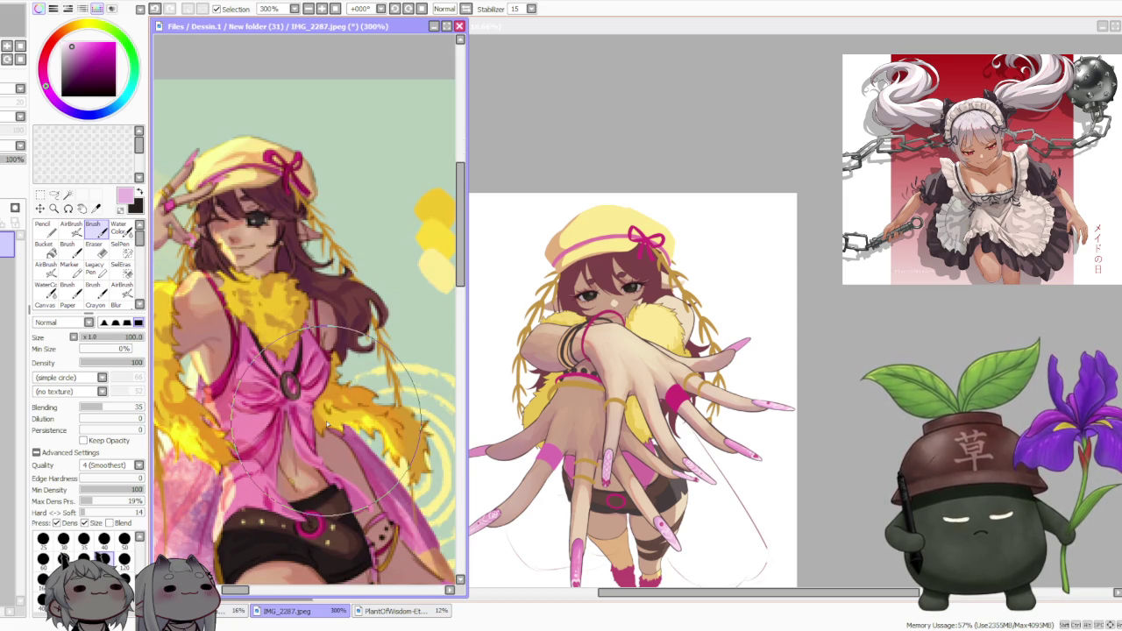
{"action": "scroll", "coordinate": [326, 423], "scroll_direction": "down", "scroll_amount": 1}
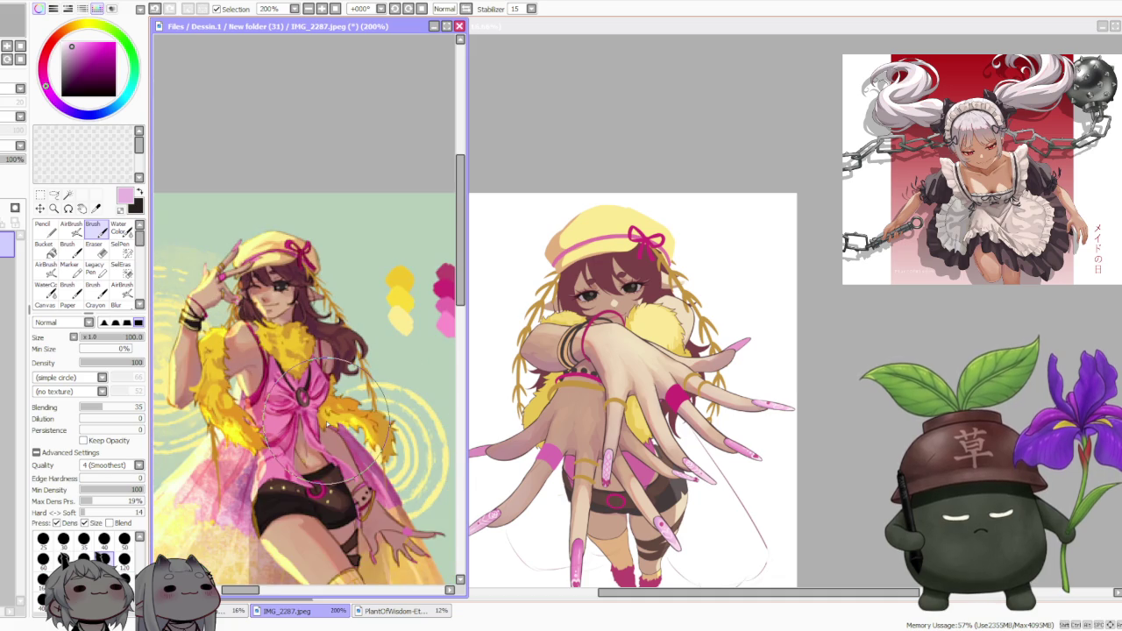
{"action": "scroll", "coordinate": [328, 424], "scroll_direction": "down", "scroll_amount": 2}
{"action": "scroll", "coordinate": [327, 424], "scroll_direction": "down", "scroll_amount": 2}
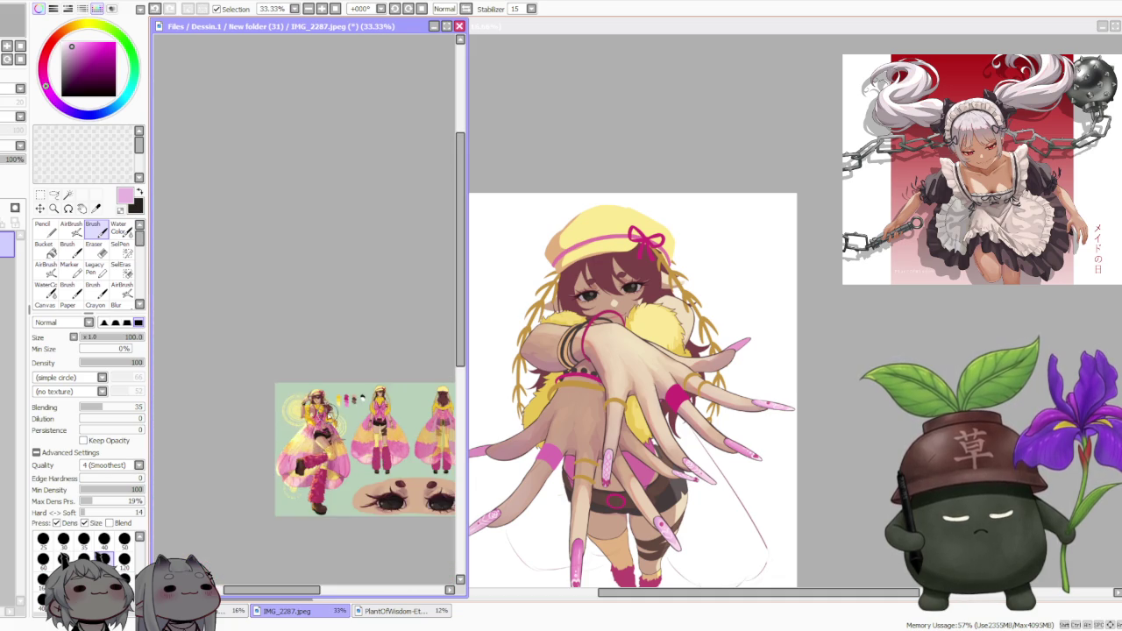
{"action": "scroll", "coordinate": [399, 462], "scroll_direction": "up", "scroll_amount": 1}
{"action": "scroll", "coordinate": [399, 463], "scroll_direction": "up", "scroll_amount": 1}
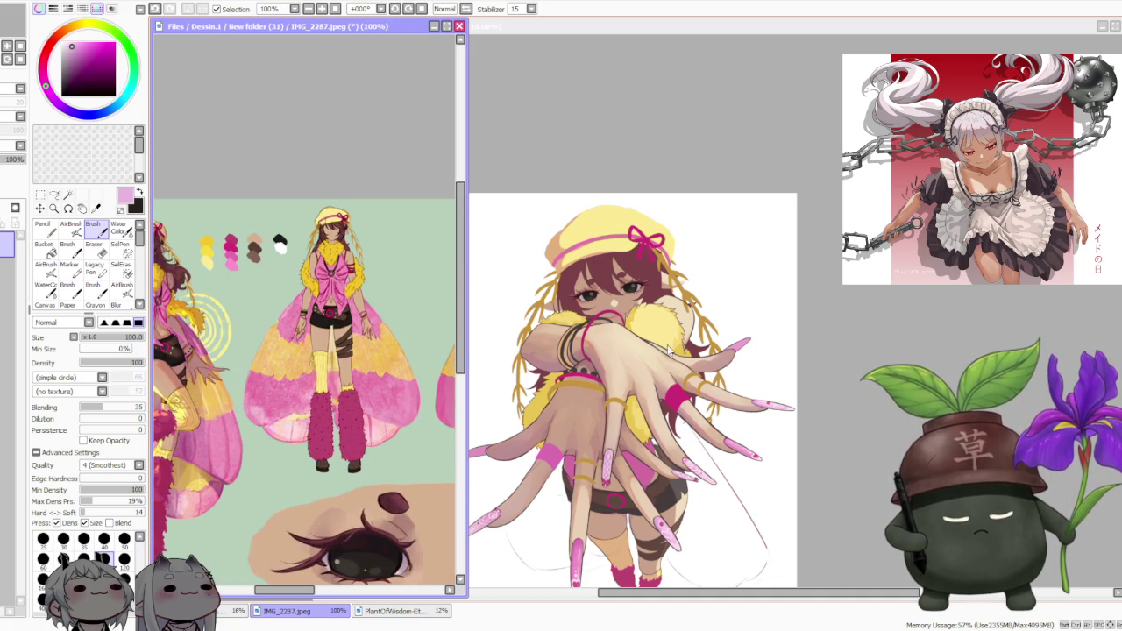
{"action": "left_click", "coordinate": [874, 285]}
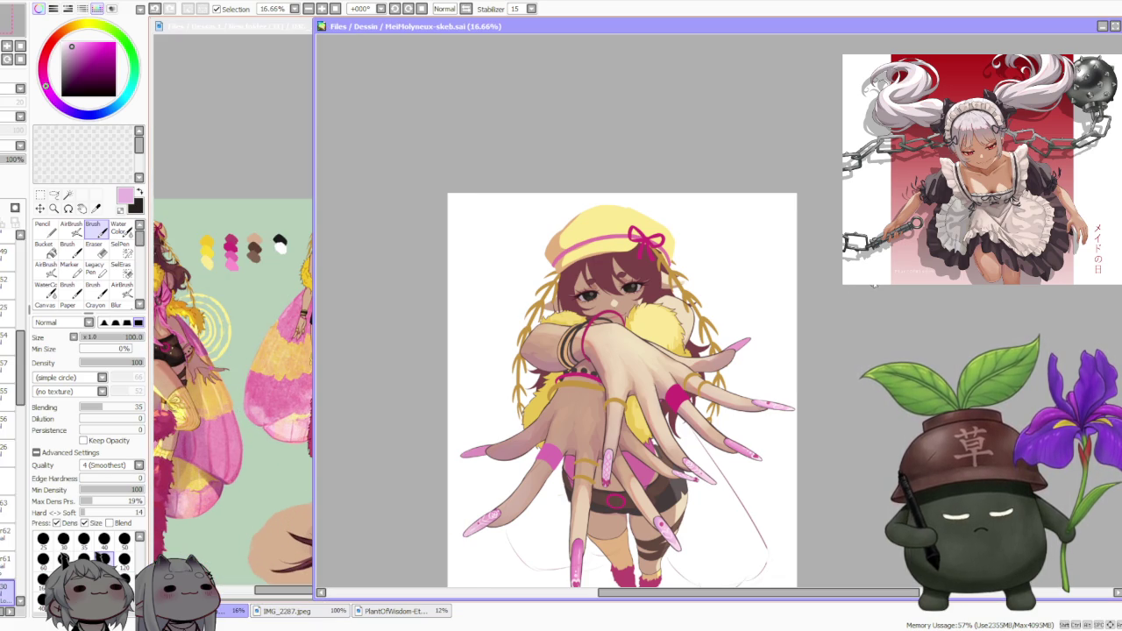
{"action": "left_click", "coordinate": [251, 277]}
- Narrow the reference window, frame the pink top and yellow hat, and return to the canvas
{"action": "scroll", "coordinate": [251, 278], "scroll_direction": "down", "scroll_amount": 2}
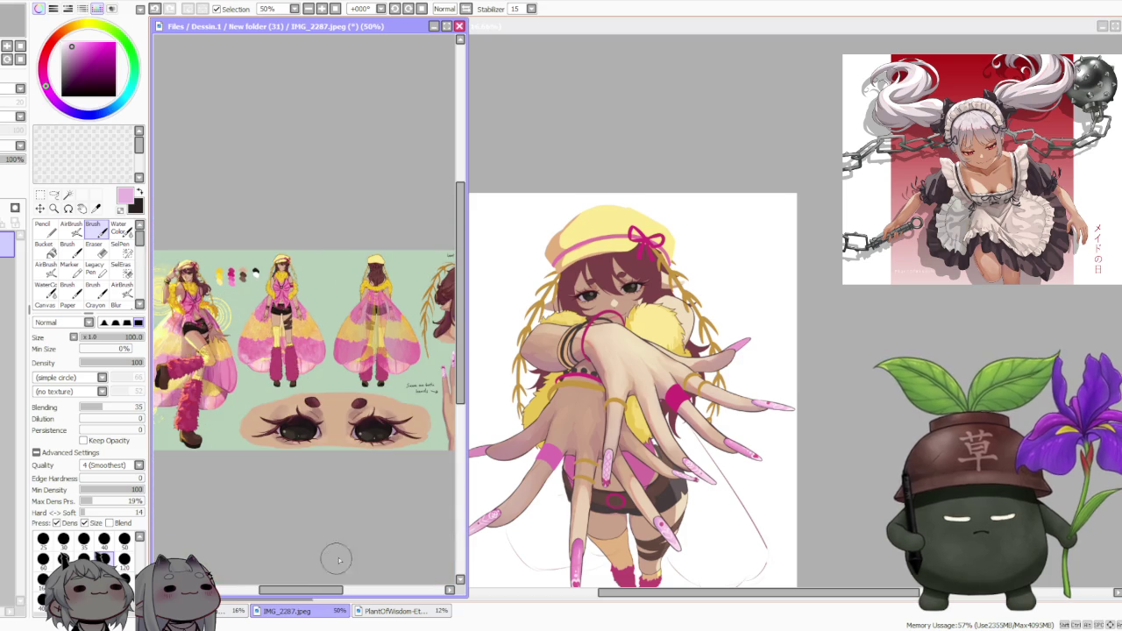
{"action": "left_click_drag", "start_coordinate": [467, 486], "coordinate": [325, 481]}
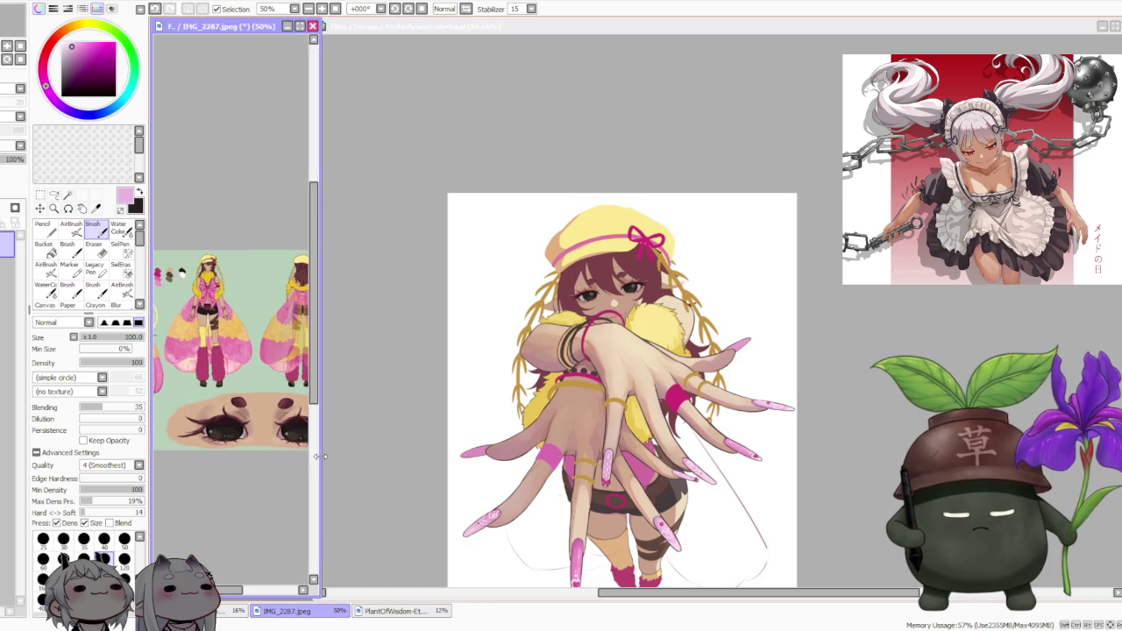
{"action": "left_click_drag", "start_coordinate": [232, 589], "coordinate": [266, 588]}
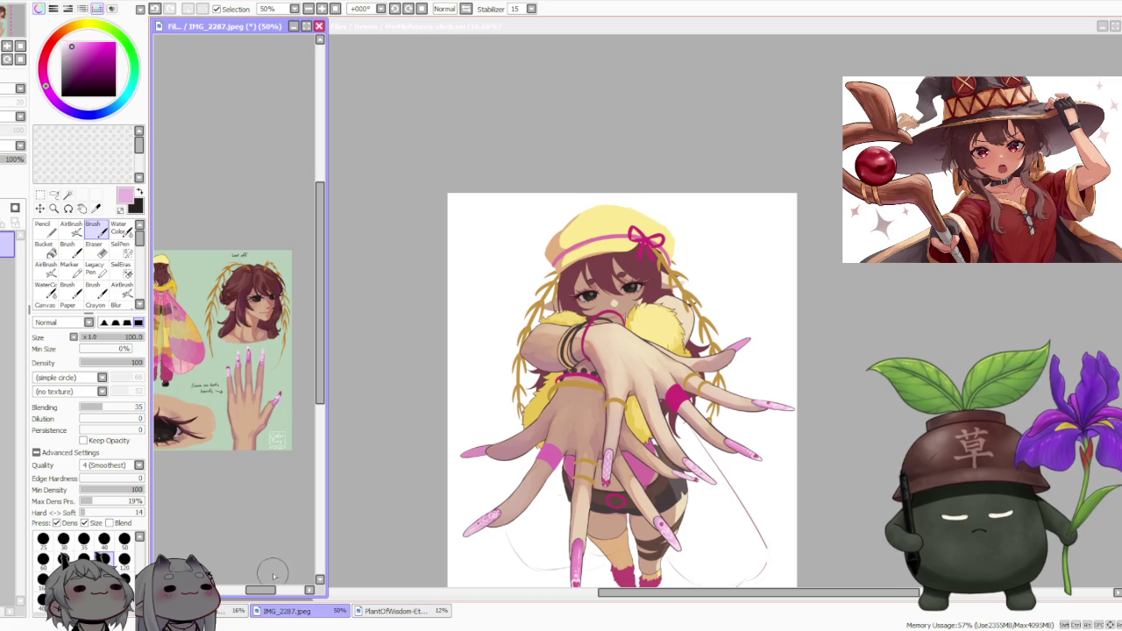
{"action": "left_click_drag", "start_coordinate": [266, 593], "coordinate": [224, 593]}
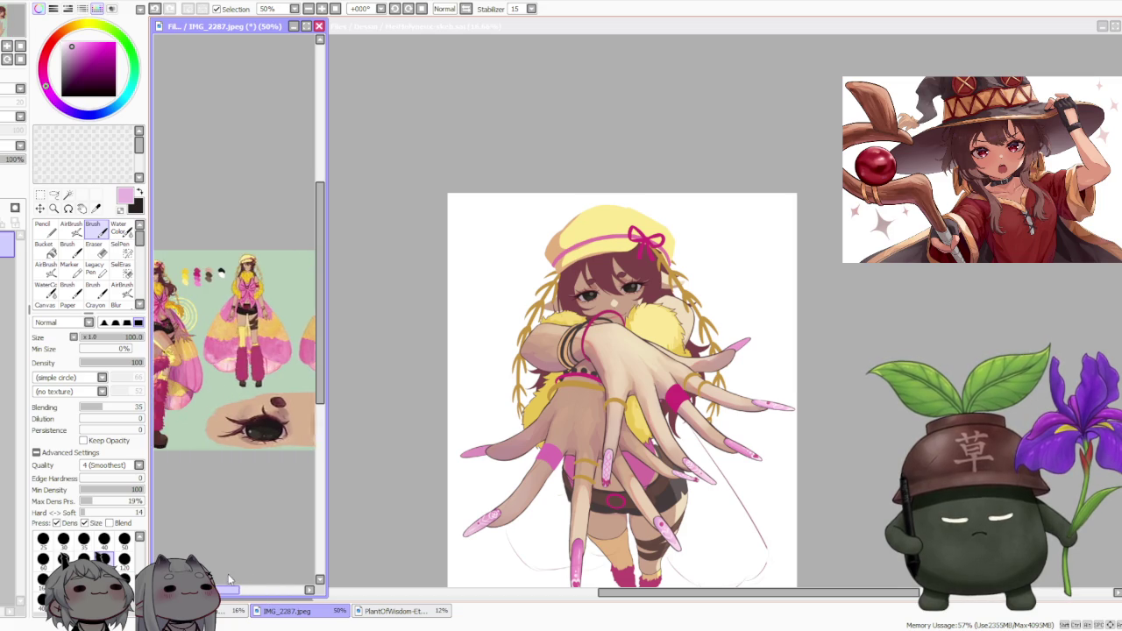
{"action": "scroll", "coordinate": [276, 268], "scroll_direction": "up", "scroll_amount": 2}
{"action": "scroll", "coordinate": [198, 298], "scroll_direction": "up", "scroll_amount": 3}
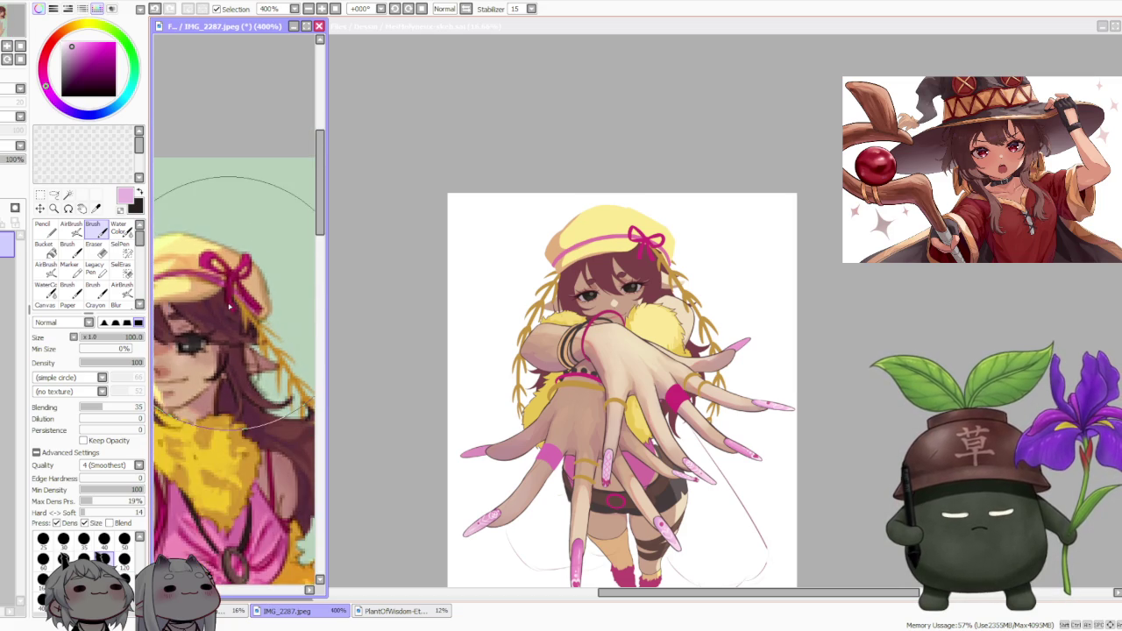
{"action": "scroll", "coordinate": [227, 306], "scroll_direction": "down", "scroll_amount": 1}
{"action": "scroll", "coordinate": [229, 299], "scroll_direction": "down", "scroll_amount": 1}
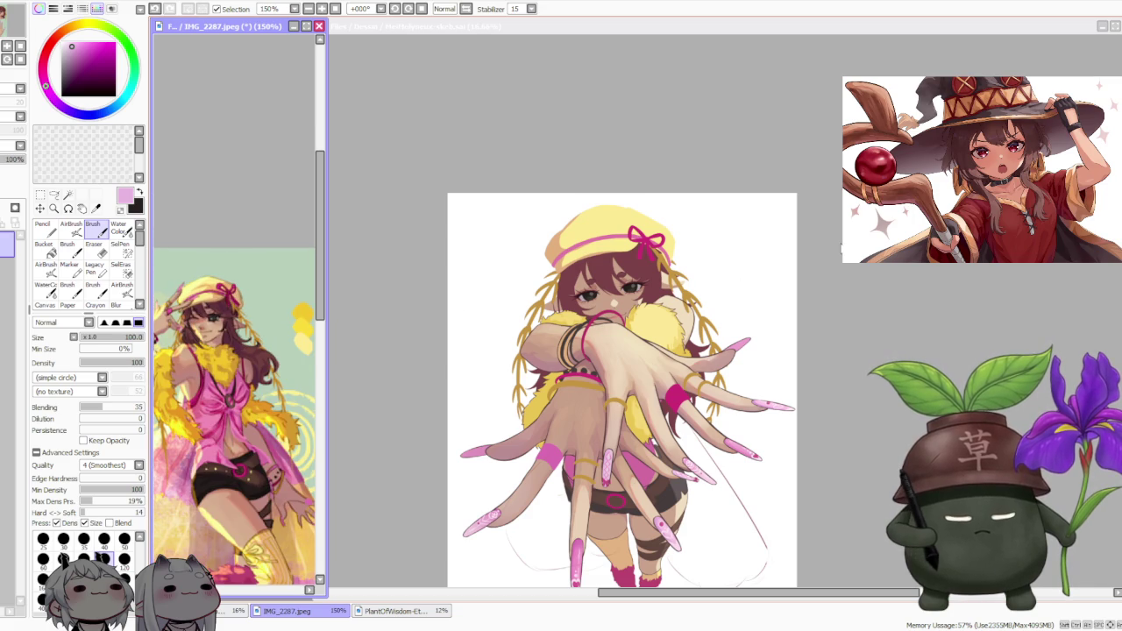
{"action": "left_click", "coordinate": [837, 263]}
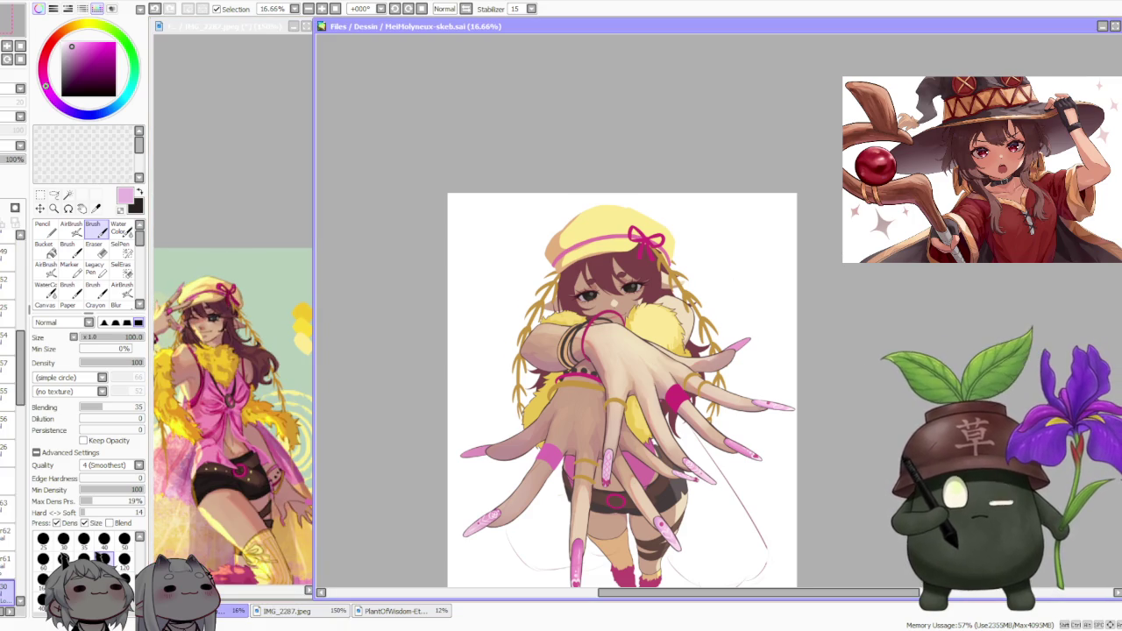
{"action": "key", "text": "alt+Tab"}
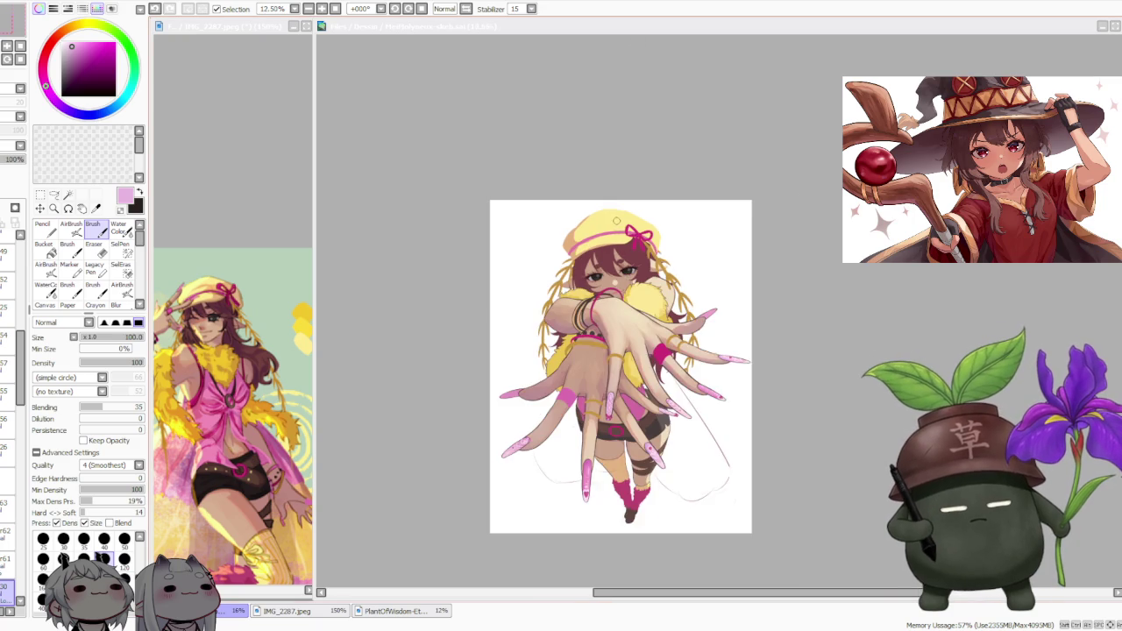
{"action": "left_click", "coordinate": [829, 258]}
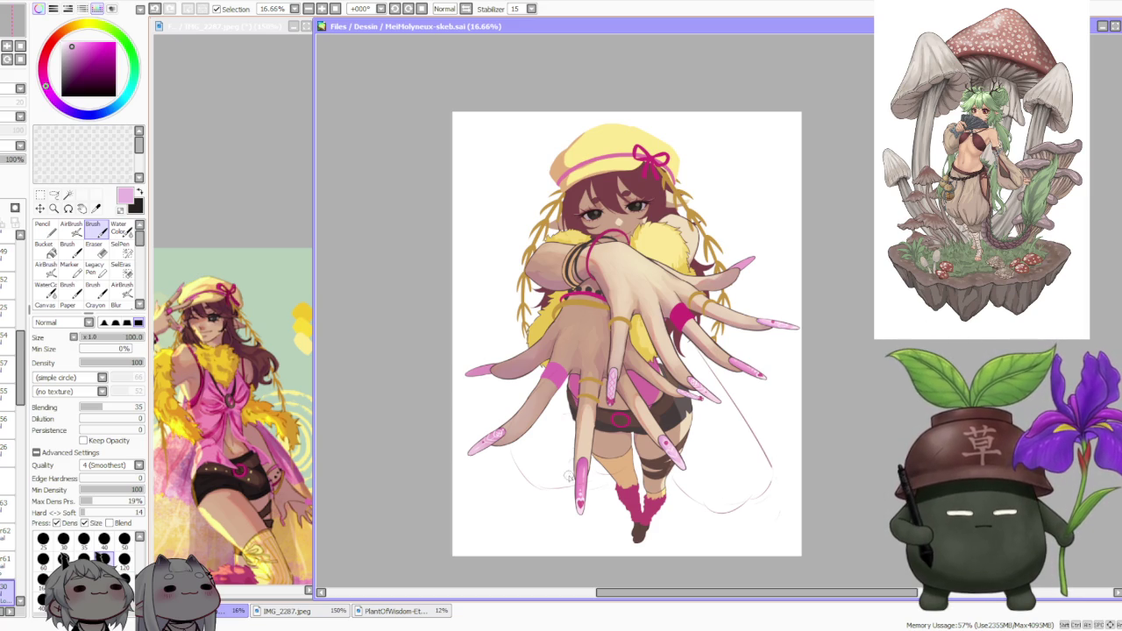
{"action": "scroll", "coordinate": [565, 281], "scroll_direction": "up", "scroll_amount": 1}
{"action": "scroll", "coordinate": [565, 280], "scroll_direction": "up", "scroll_amount": 1}
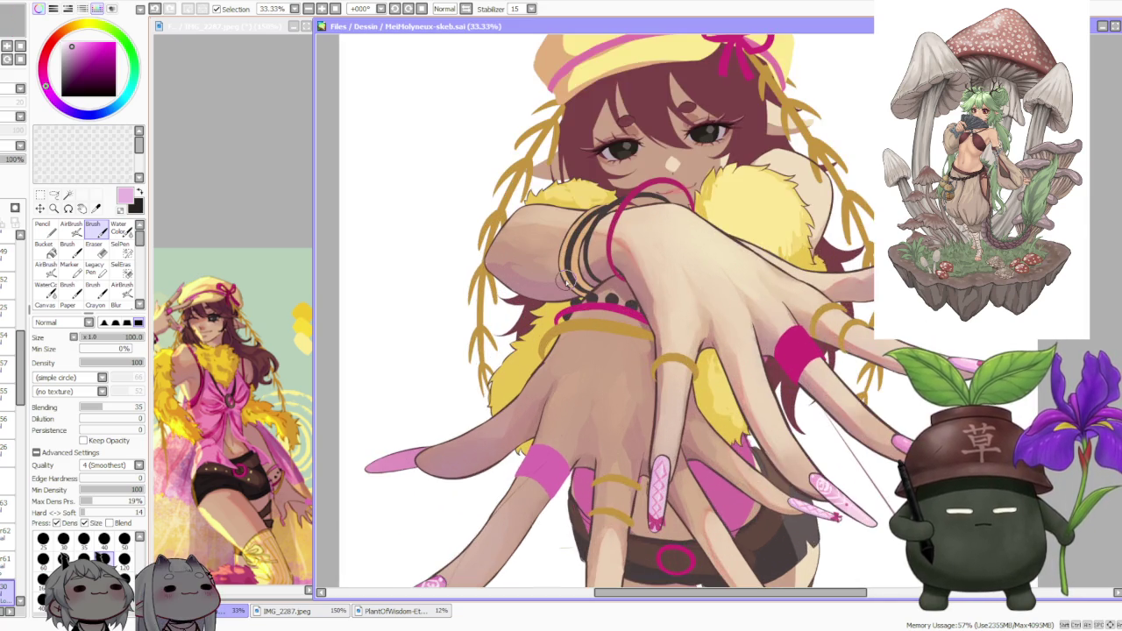
{"action": "scroll", "coordinate": [565, 281], "scroll_direction": "up", "scroll_amount": 1}
{"action": "scroll", "coordinate": [566, 280], "scroll_direction": "up", "scroll_amount": 1}
{"action": "scroll", "coordinate": [566, 280], "scroll_direction": "down", "scroll_amount": 2}
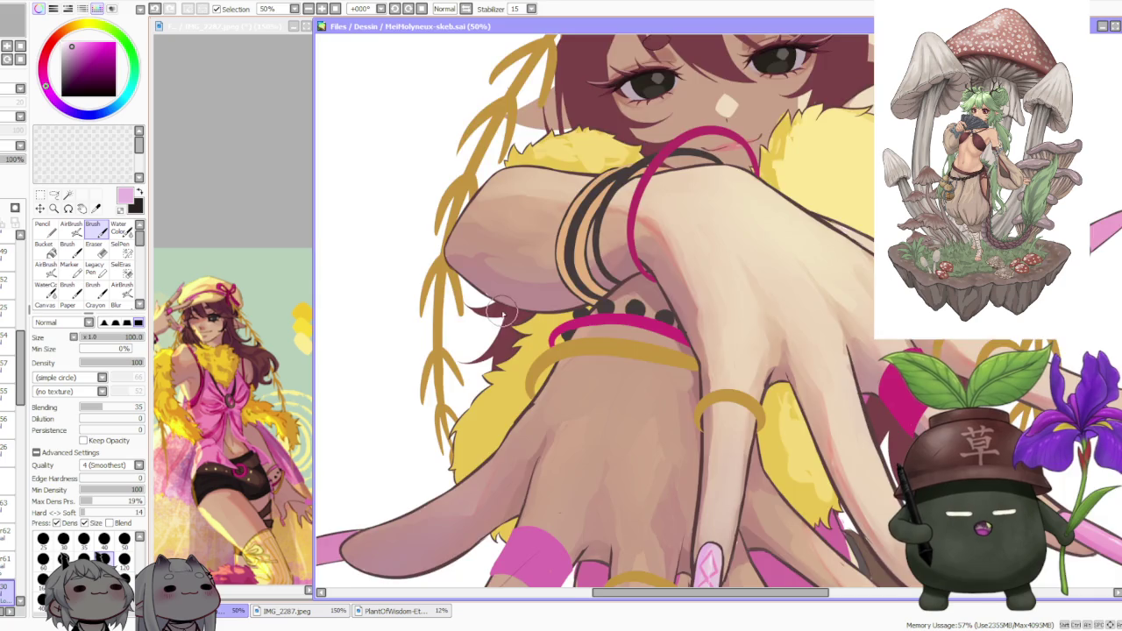
{"action": "scroll", "coordinate": [501, 312], "scroll_direction": "down", "scroll_amount": 2}
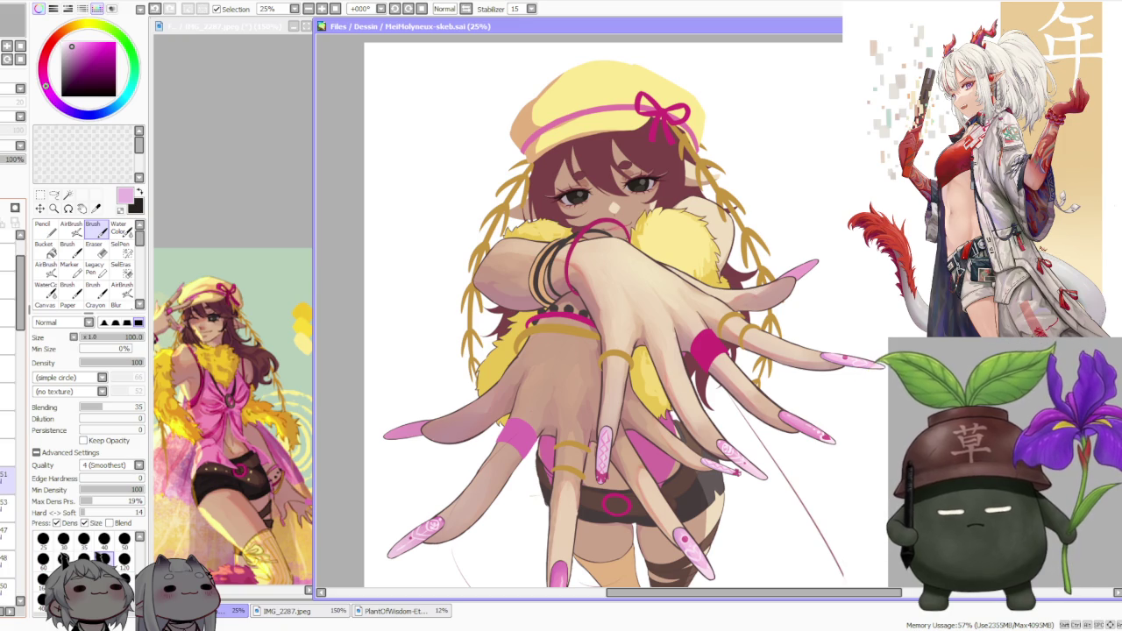
- Select a layer higher in the Layer panel, then alt-tab away from SAI
{"action": "scroll", "coordinate": [11, 394], "scroll_direction": "down", "scroll_amount": 3}
{"action": "left_click", "coordinate": [7, 529]}
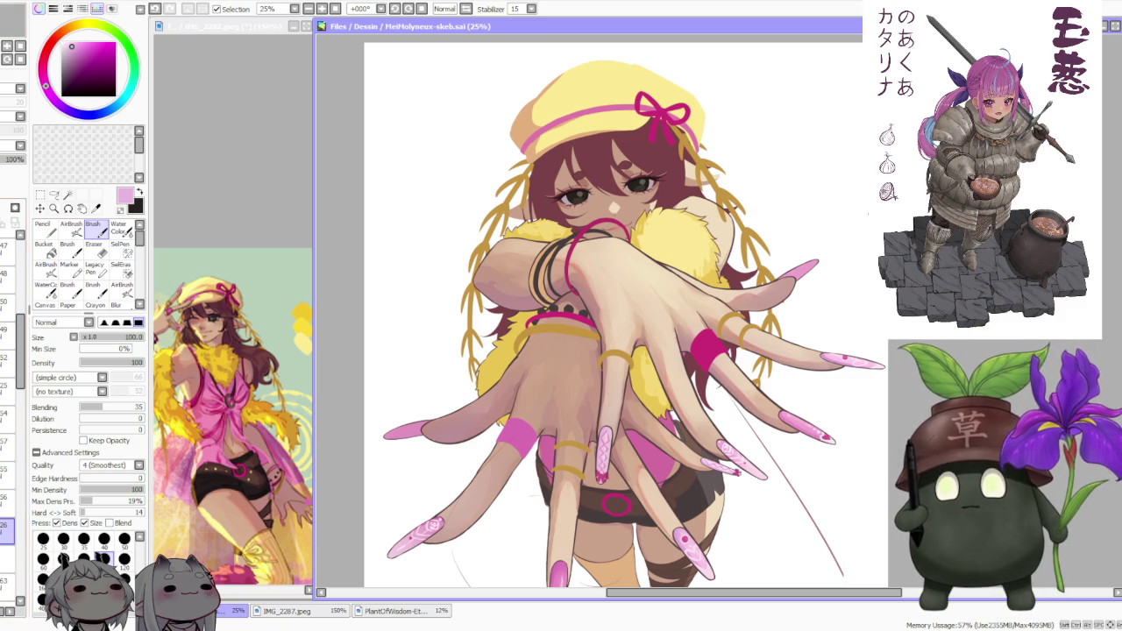
{"action": "key", "text": "alt+Tab"}
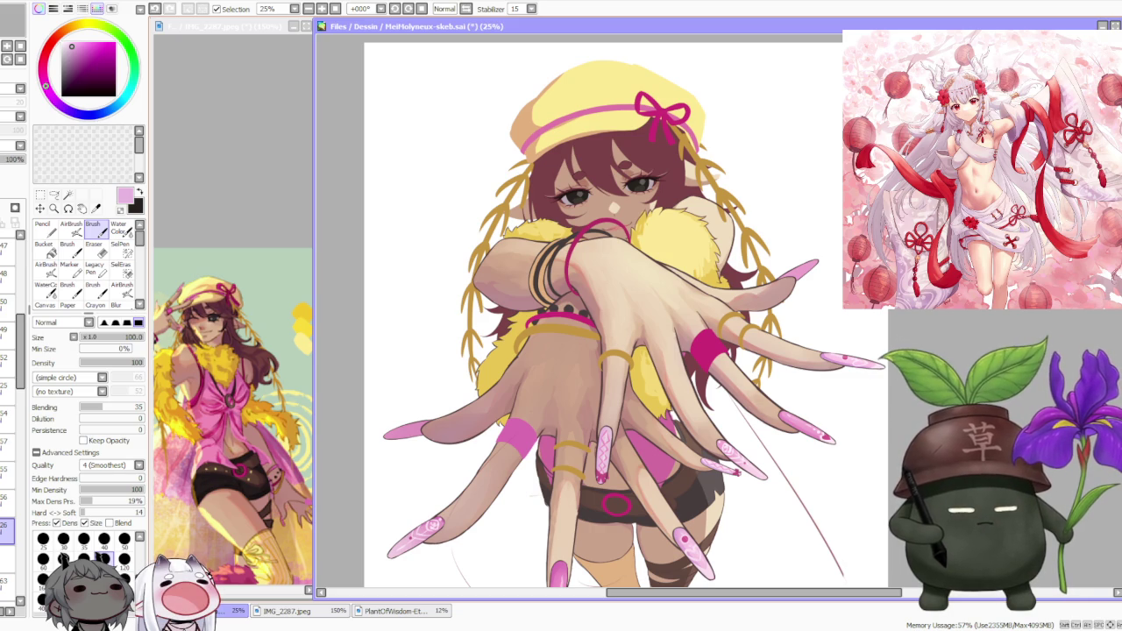
{"action": "scroll", "coordinate": [795, 261], "scroll_direction": "down", "scroll_amount": 1}
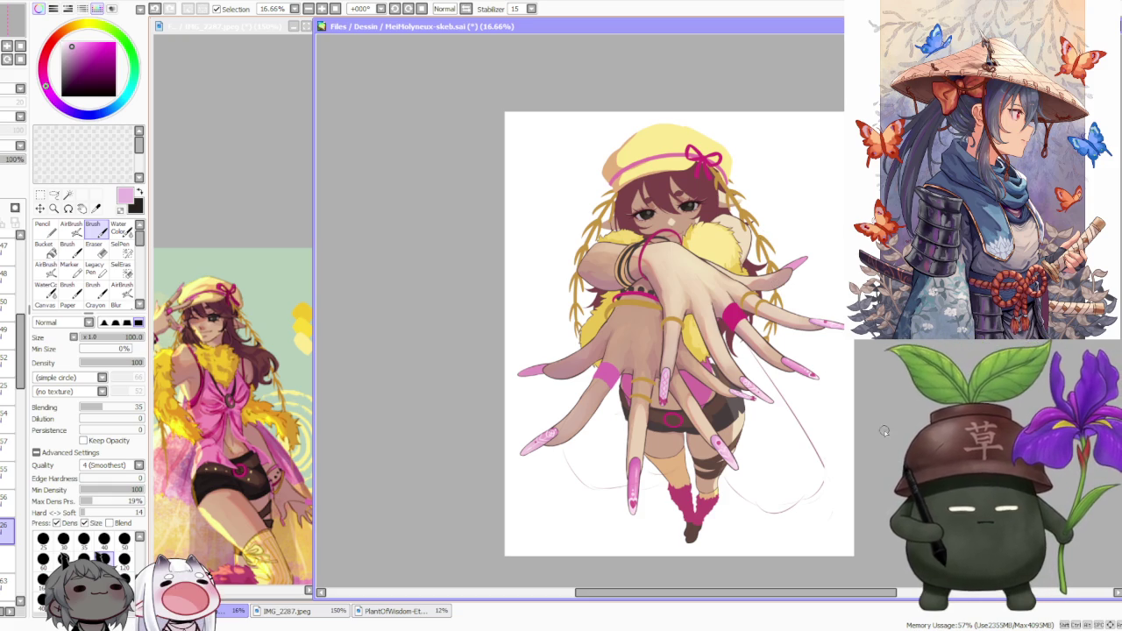
{"action": "scroll", "coordinate": [794, 387], "scroll_direction": "up", "scroll_amount": 1}
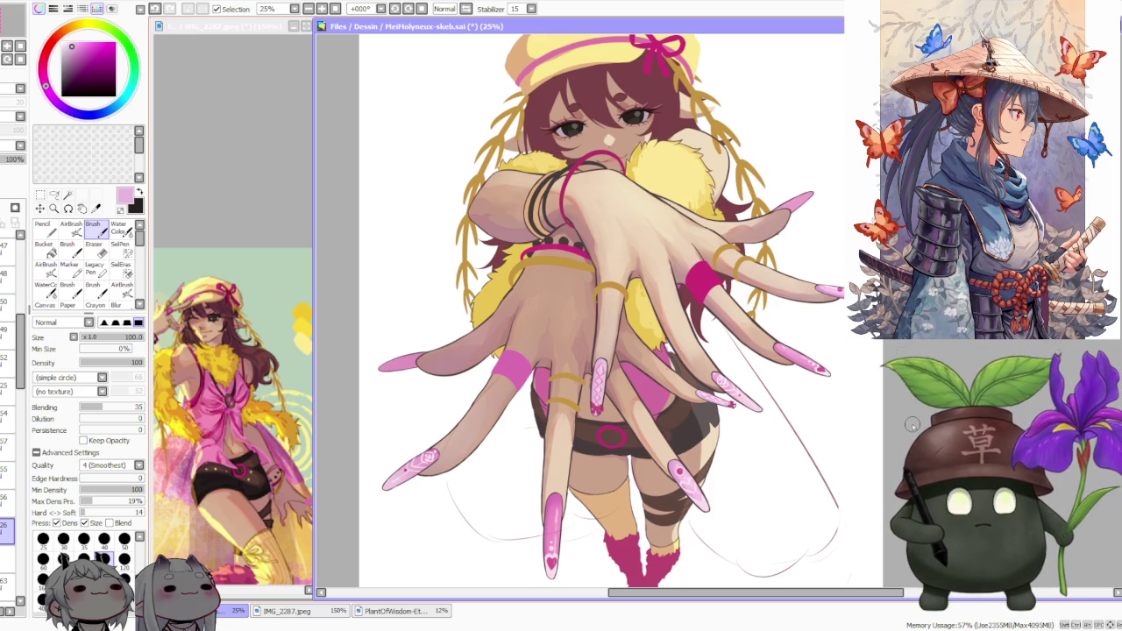
{"action": "scroll", "coordinate": [687, 335], "scroll_direction": "down", "scroll_amount": 1}
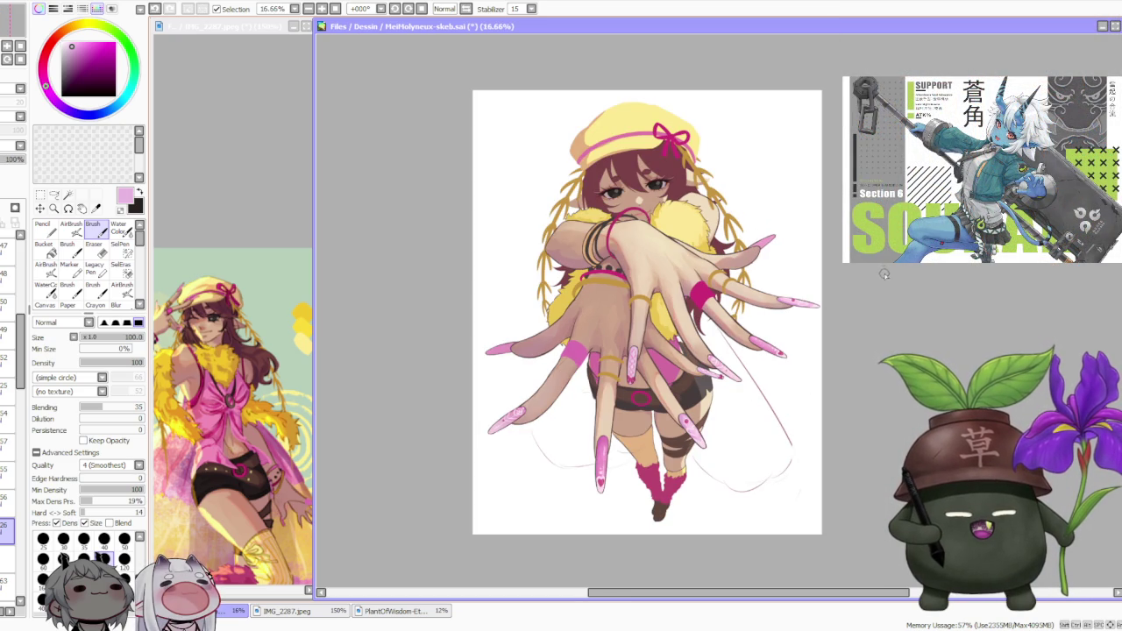
{"action": "scroll", "coordinate": [677, 301], "scroll_direction": "up", "scroll_amount": 1}
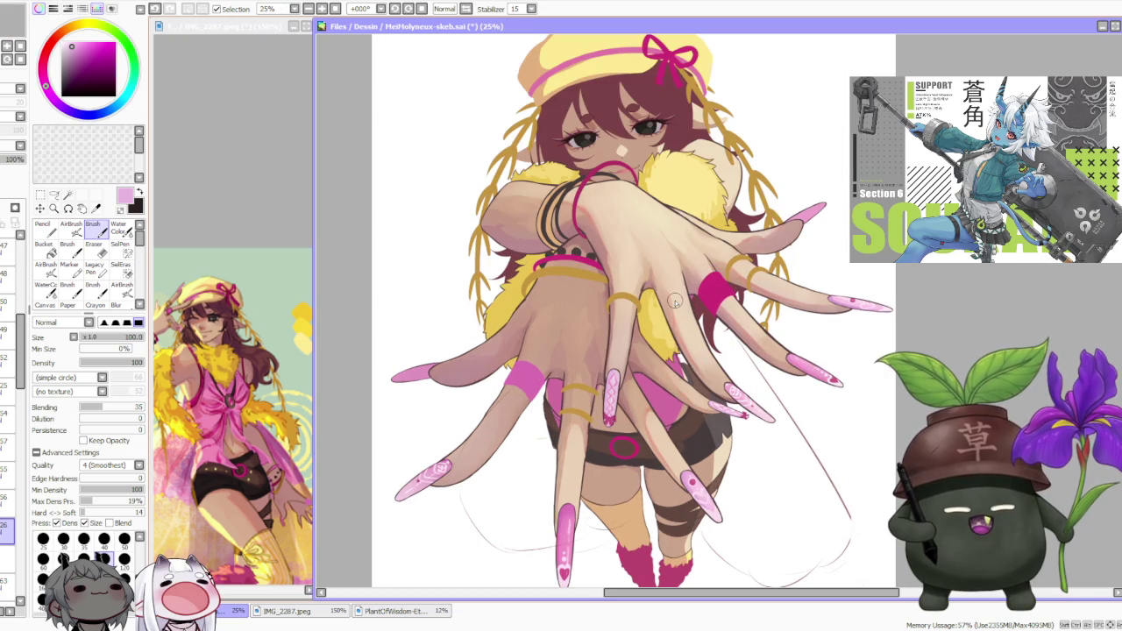
{"action": "scroll", "coordinate": [611, 292], "scroll_direction": "down", "scroll_amount": 1}
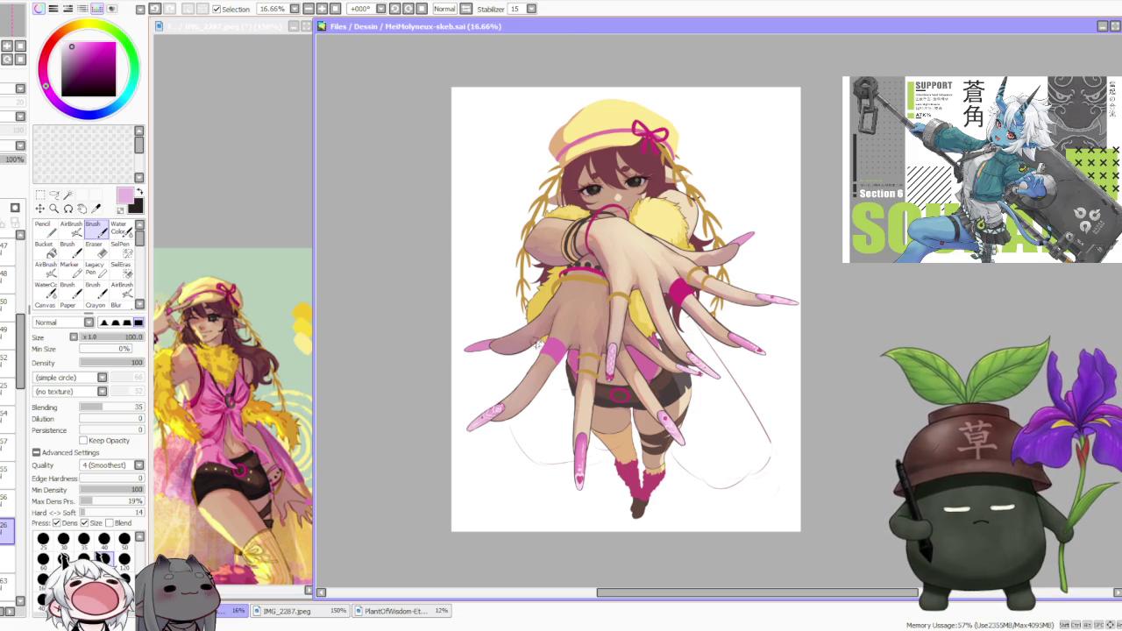
{"action": "scroll", "coordinate": [553, 359], "scroll_direction": "up", "scroll_amount": 1}
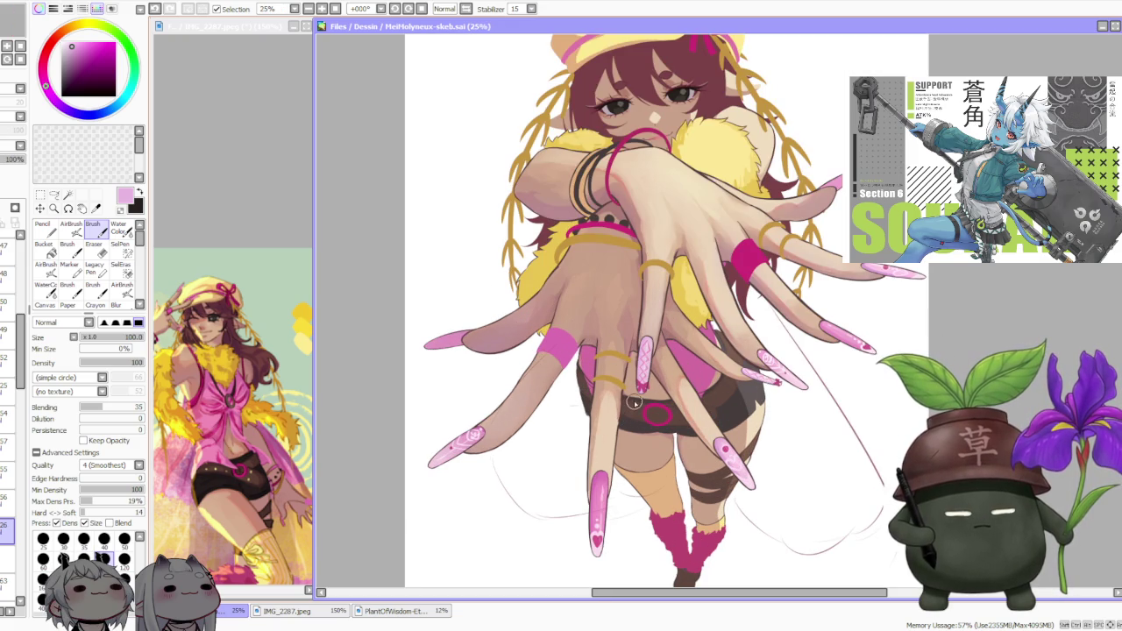
{"action": "scroll", "coordinate": [653, 385], "scroll_direction": "down", "scroll_amount": 1}
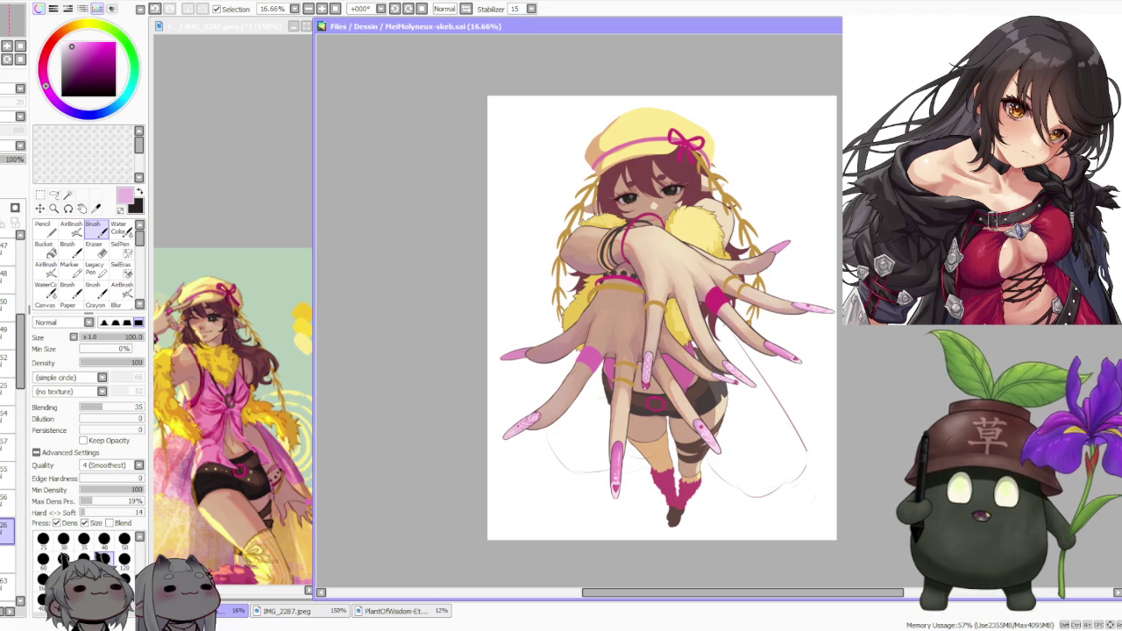
- Alt-tab away, then zoom the canvas to show the whole illustration at 16.66%
{"action": "key", "text": "alt+Tab"}
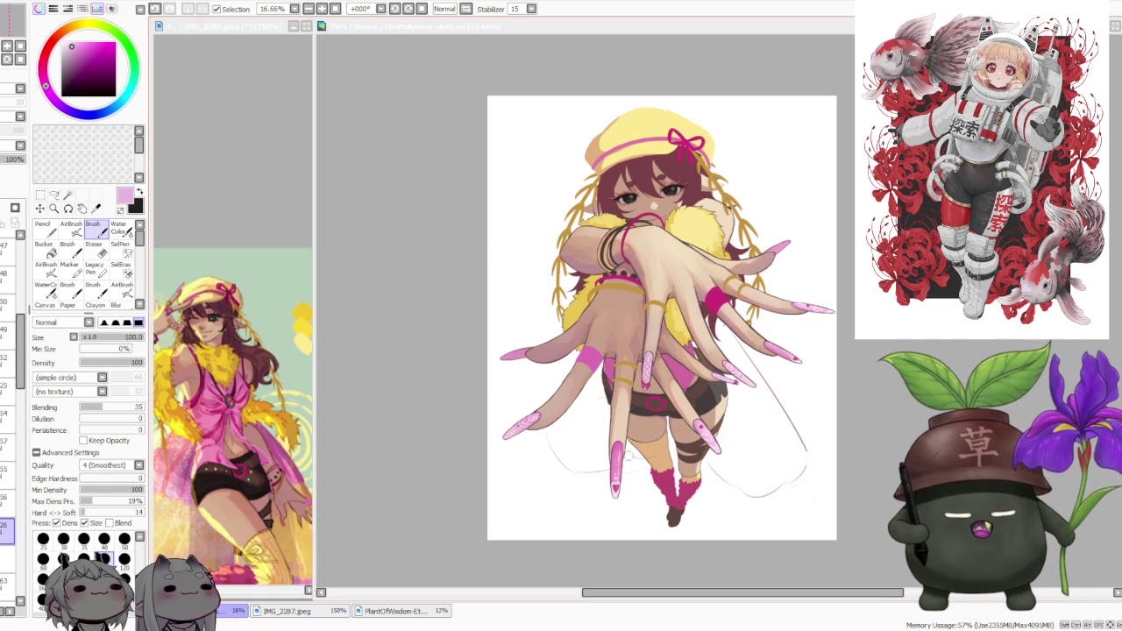
{"action": "scroll", "coordinate": [708, 478], "scroll_direction": "down", "scroll_amount": 1}
{"action": "scroll", "coordinate": [759, 401], "scroll_direction": "up", "scroll_amount": 1}
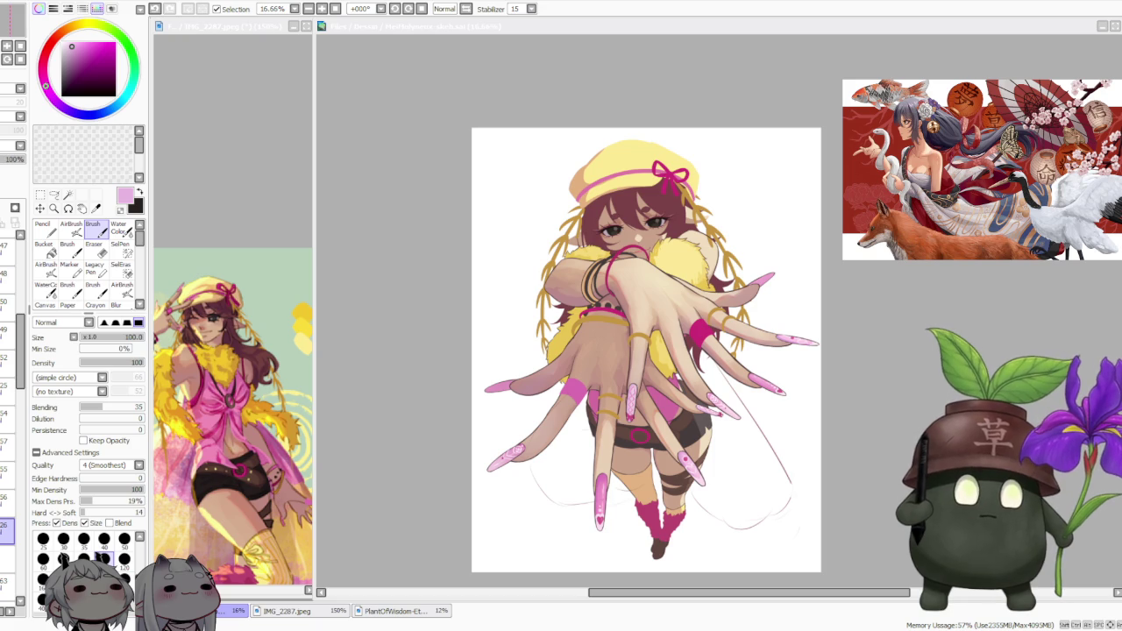
{"action": "scroll", "coordinate": [720, 308], "scroll_direction": "up", "scroll_amount": 1}
{"action": "scroll", "coordinate": [655, 378], "scroll_direction": "up", "scroll_amount": 1}
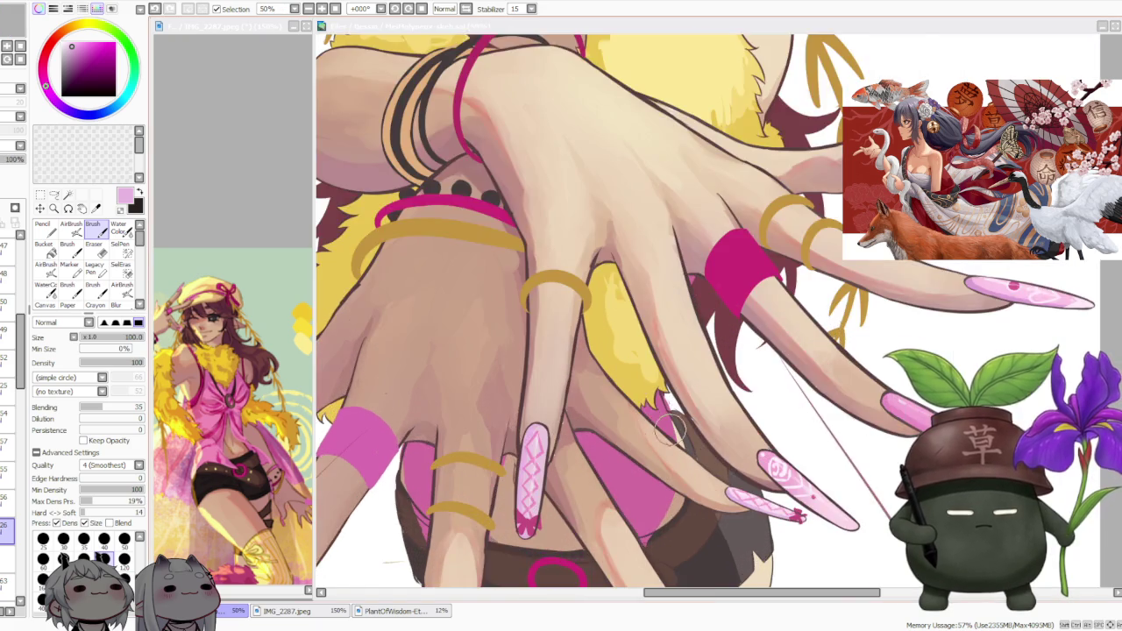
{"action": "scroll", "coordinate": [670, 429], "scroll_direction": "up", "scroll_amount": 1}
{"action": "scroll", "coordinate": [672, 428], "scroll_direction": "down", "scroll_amount": 2}
{"action": "scroll", "coordinate": [684, 412], "scroll_direction": "down", "scroll_amount": 2}
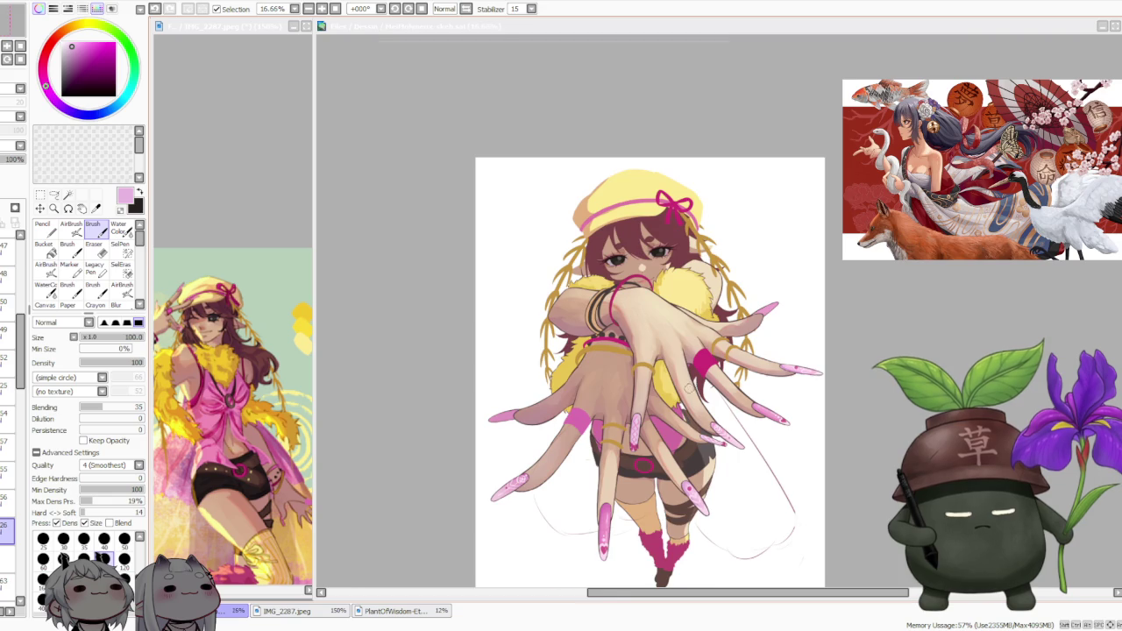
{"action": "scroll", "coordinate": [688, 392], "scroll_direction": "up", "scroll_amount": 2}
{"action": "scroll", "coordinate": [679, 391], "scroll_direction": "up", "scroll_amount": 1}
{"action": "scroll", "coordinate": [677, 394], "scroll_direction": "down", "scroll_amount": 1}
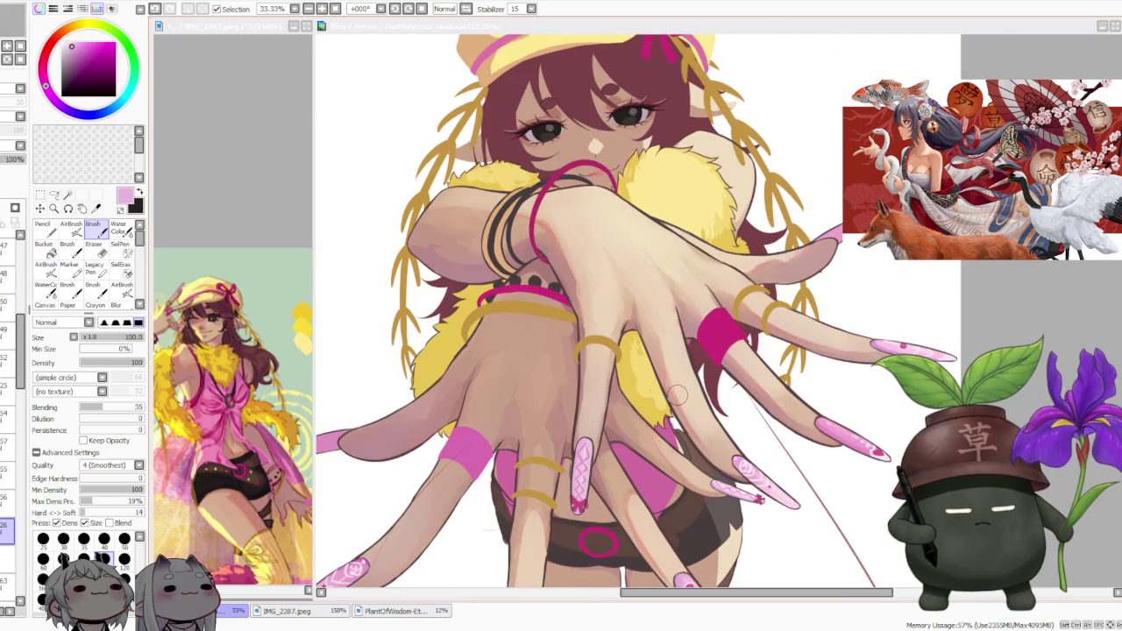
{"action": "scroll", "coordinate": [676, 394], "scroll_direction": "down", "scroll_amount": 1}
{"action": "scroll", "coordinate": [677, 394], "scroll_direction": "down", "scroll_amount": 1}
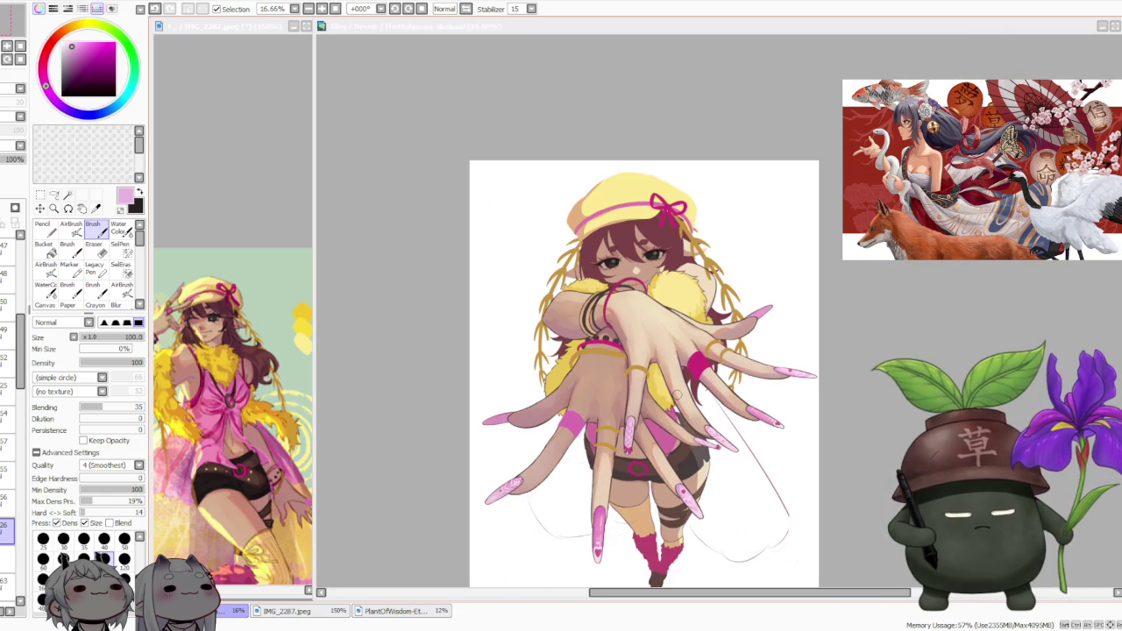
{"action": "scroll", "coordinate": [676, 393], "scroll_direction": "down", "scroll_amount": 1}
{"action": "scroll", "coordinate": [677, 393], "scroll_direction": "up", "scroll_amount": 1}
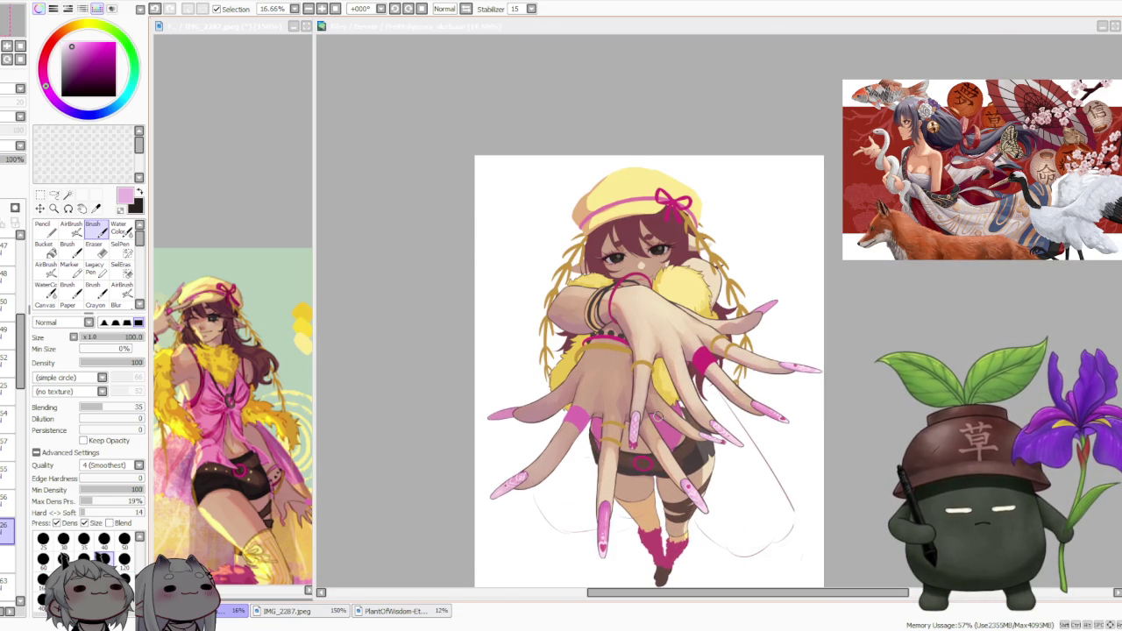
{"action": "scroll", "coordinate": [656, 415], "scroll_direction": "up", "scroll_amount": 1}
{"action": "scroll", "coordinate": [613, 405], "scroll_direction": "up", "scroll_amount": 2}
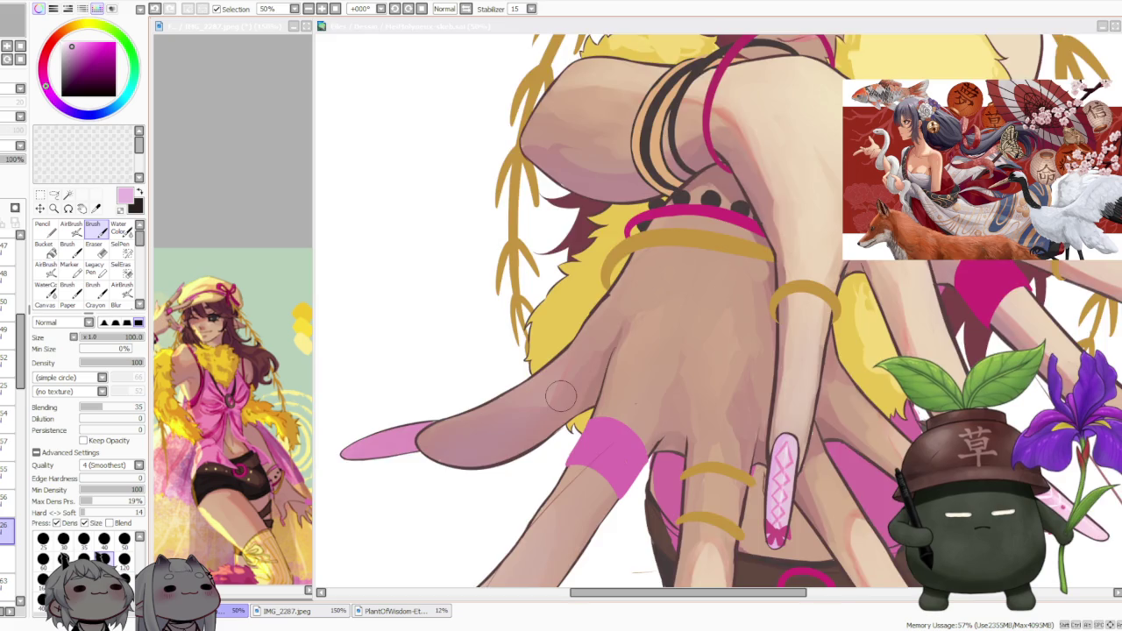
{"action": "scroll", "coordinate": [561, 397], "scroll_direction": "down", "scroll_amount": 2}
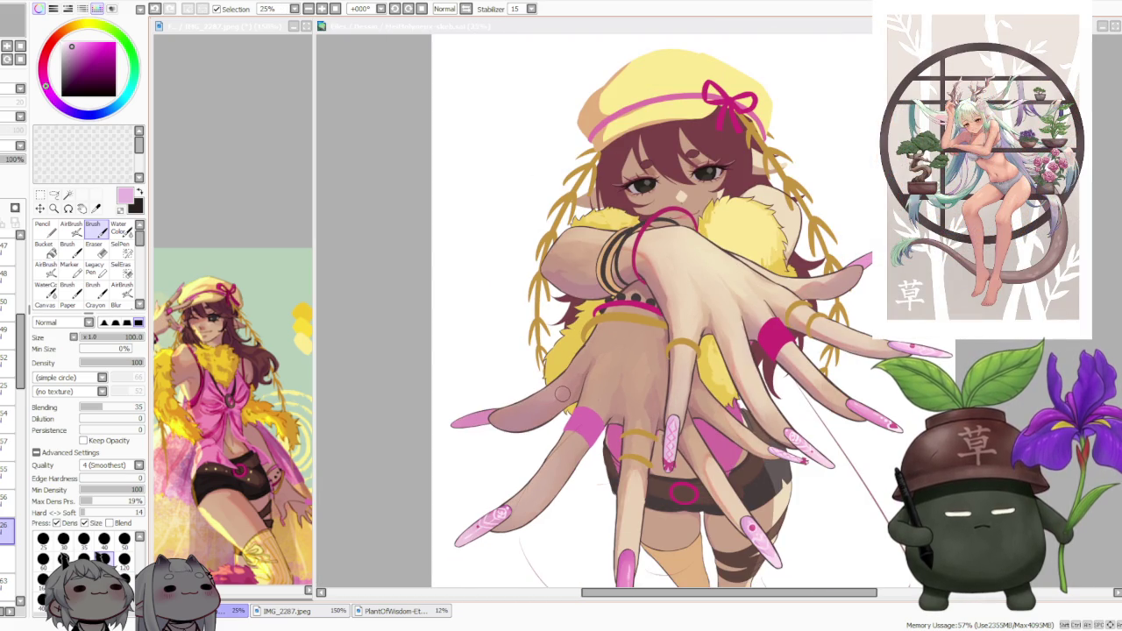
{"action": "scroll", "coordinate": [567, 389], "scroll_direction": "down", "scroll_amount": 1}
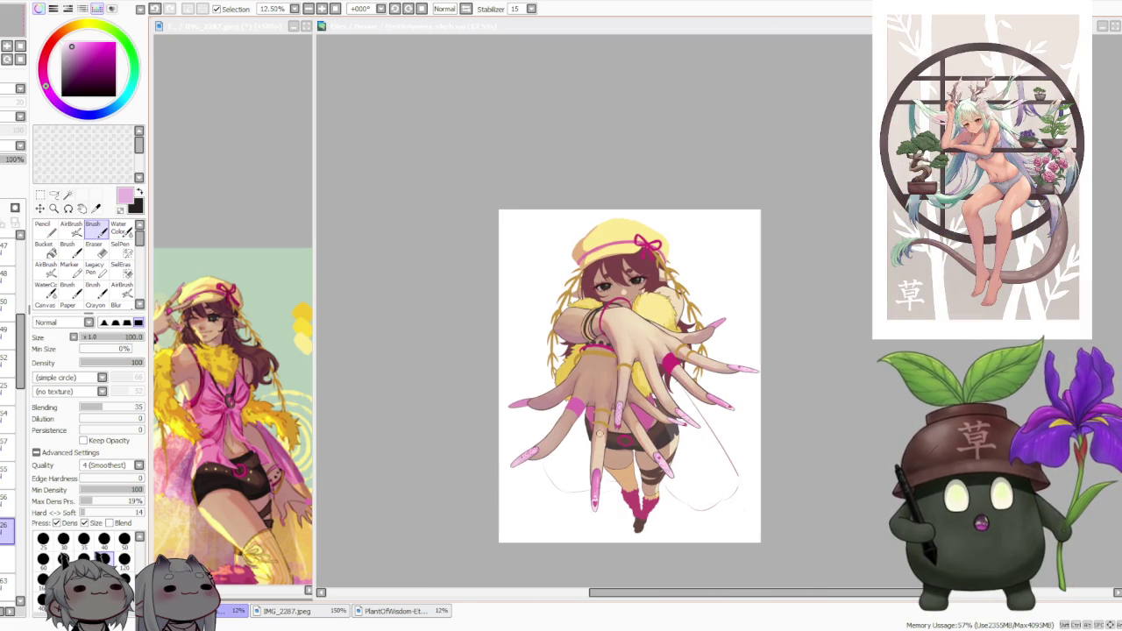
{"action": "scroll", "coordinate": [599, 432], "scroll_direction": "up", "scroll_amount": 1}
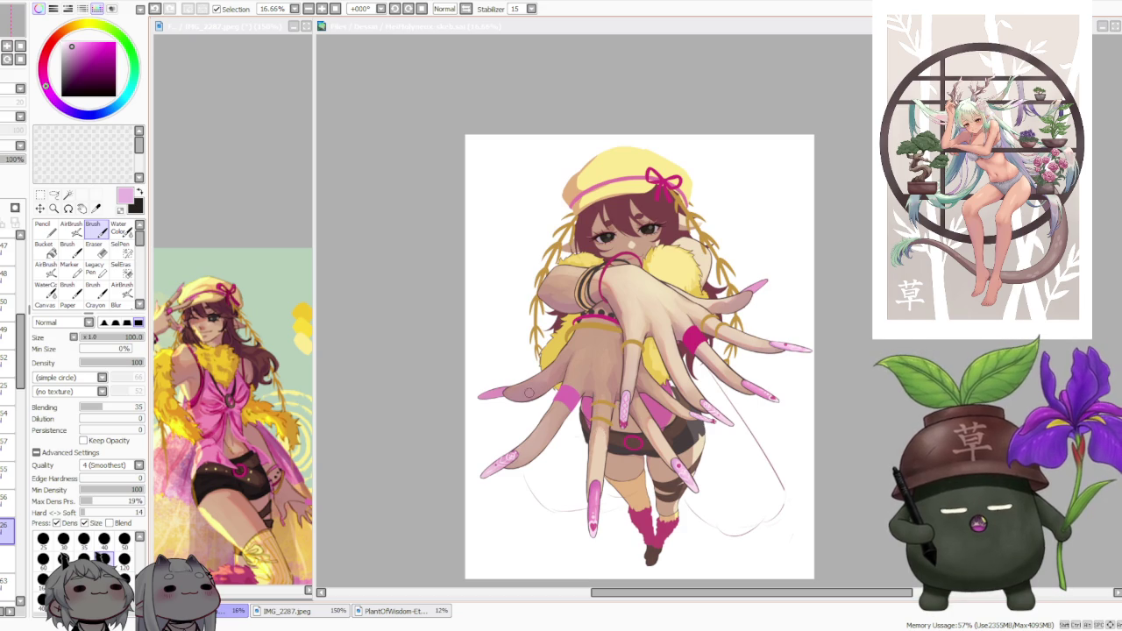
{"action": "left_click", "coordinate": [368, 394]}
{"action": "left_click", "coordinate": [219, 368]}
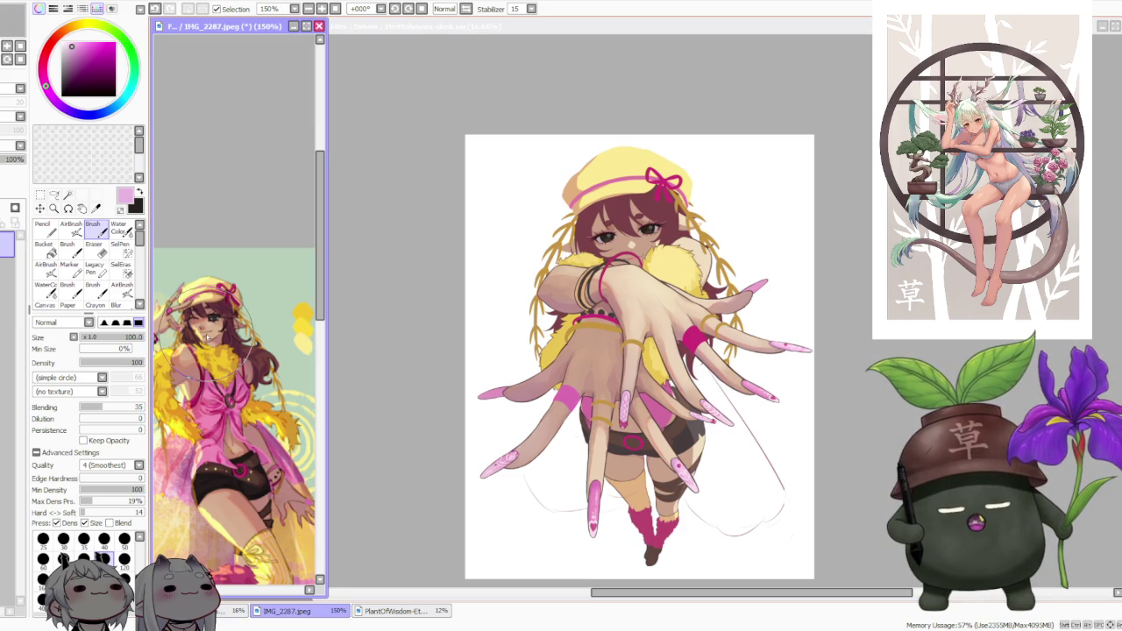
{"action": "scroll", "coordinate": [214, 333], "scroll_direction": "up", "scroll_amount": 1}
{"action": "scroll", "coordinate": [210, 306], "scroll_direction": "up", "scroll_amount": 1}
{"action": "scroll", "coordinate": [210, 303], "scroll_direction": "up", "scroll_amount": 2}
{"action": "scroll", "coordinate": [189, 351], "scroll_direction": "up", "scroll_amount": 1}
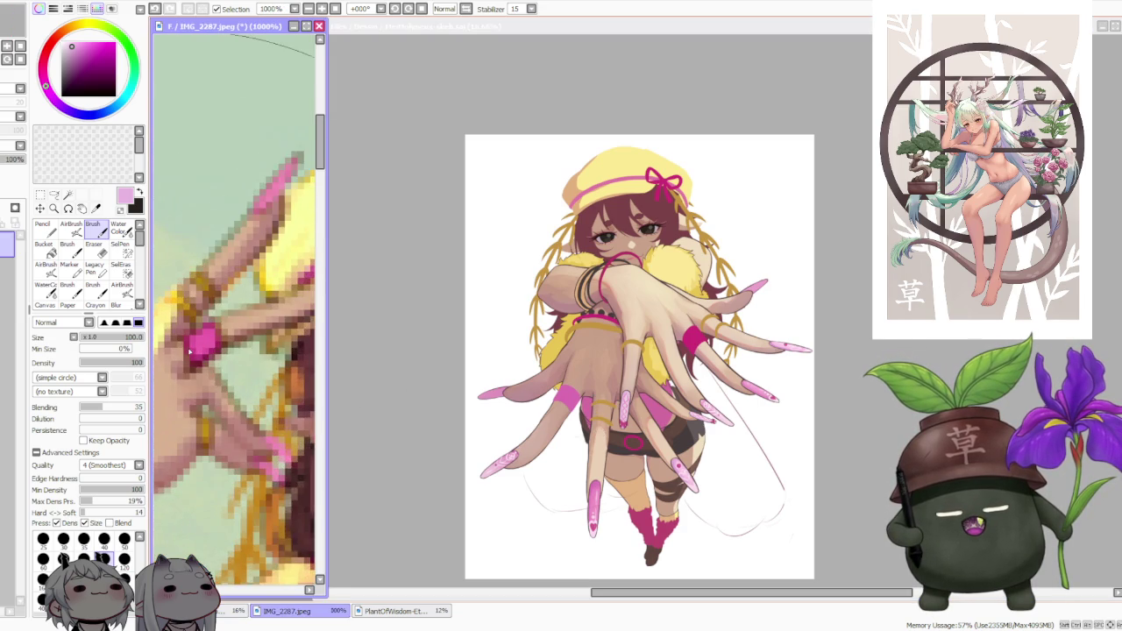
{"action": "scroll", "coordinate": [189, 351], "scroll_direction": "down", "scroll_amount": 2}
{"action": "scroll", "coordinate": [210, 342], "scroll_direction": "down", "scroll_amount": 1}
{"action": "scroll", "coordinate": [236, 333], "scroll_direction": "down", "scroll_amount": 1}
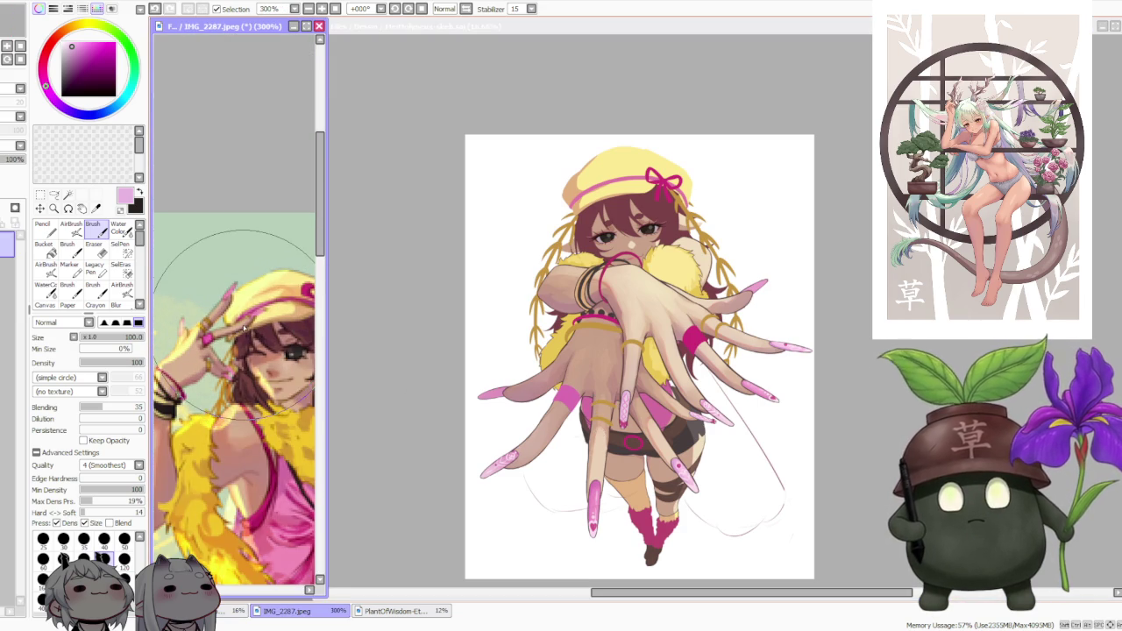
{"action": "scroll", "coordinate": [250, 341], "scroll_direction": "down", "scroll_amount": 1}
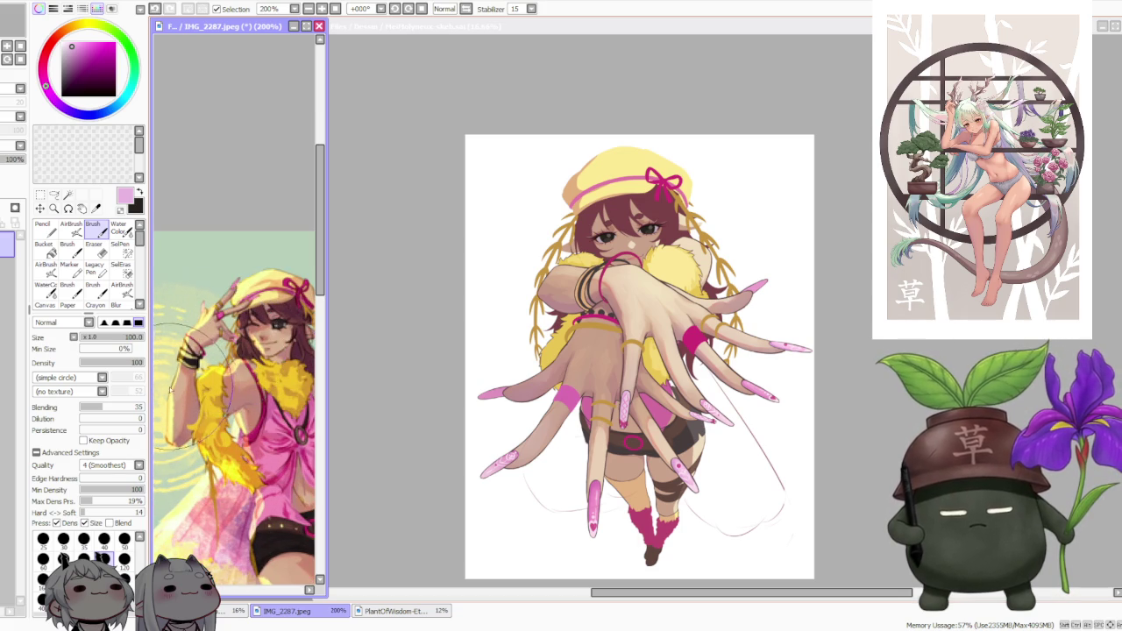
{"action": "scroll", "coordinate": [220, 350], "scroll_direction": "up", "scroll_amount": 1}
{"action": "scroll", "coordinate": [158, 390], "scroll_direction": "up", "scroll_amount": 1}
{"action": "scroll", "coordinate": [158, 390], "scroll_direction": "down", "scroll_amount": 2}
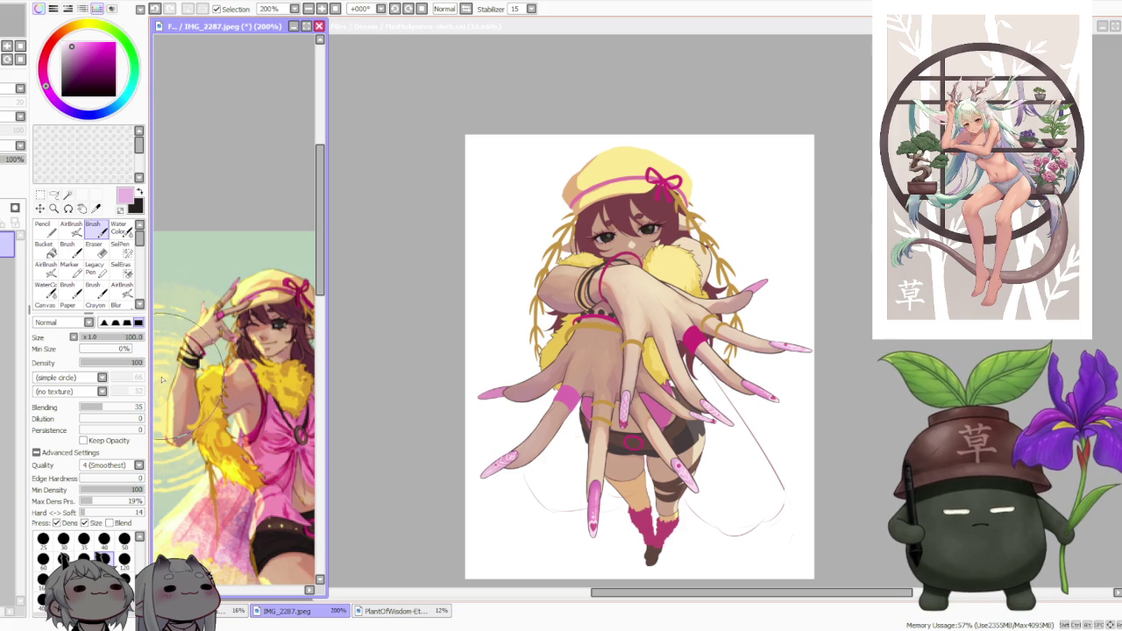
{"action": "scroll", "coordinate": [158, 386], "scroll_direction": "down", "scroll_amount": 2}
{"action": "scroll", "coordinate": [171, 347], "scroll_direction": "down", "scroll_amount": 1}
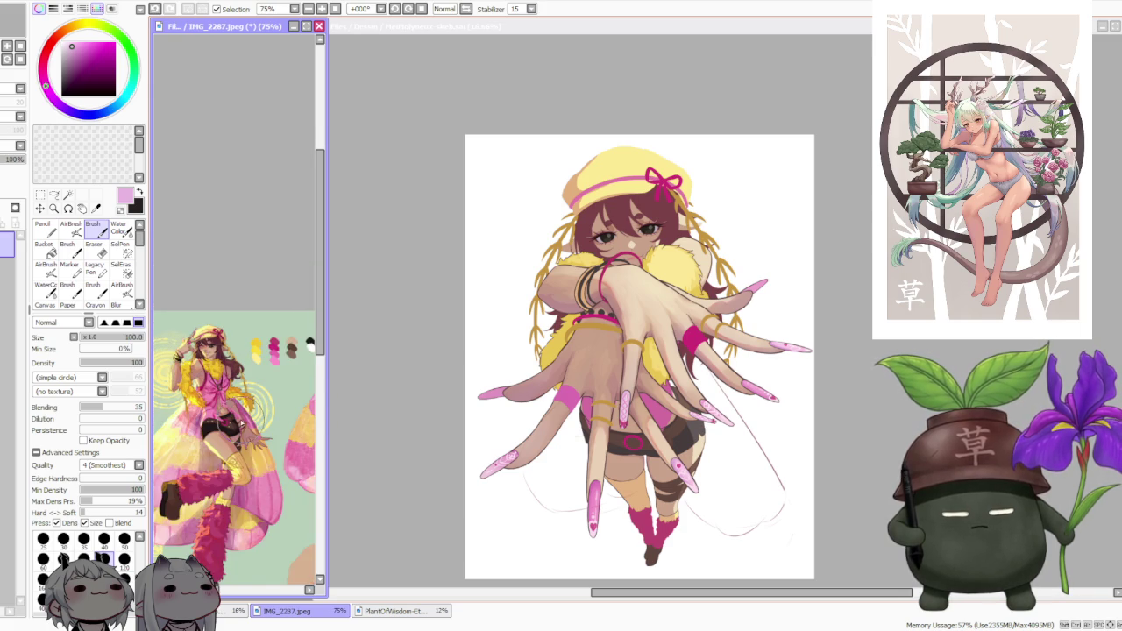
{"action": "scroll", "coordinate": [237, 420], "scroll_direction": "up", "scroll_amount": 1}
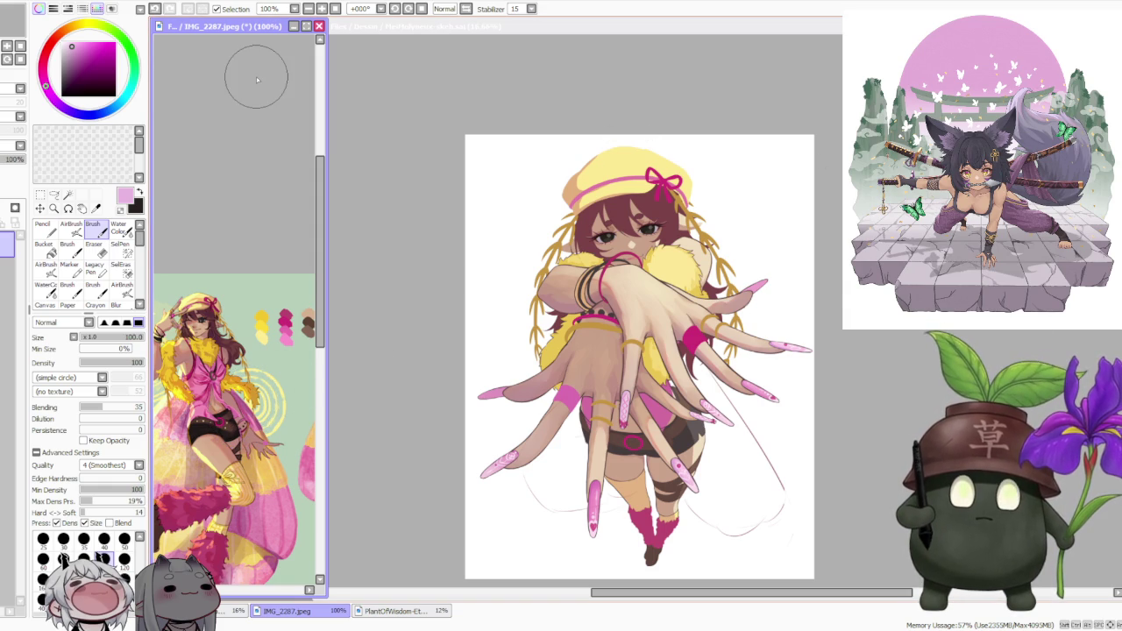
{"action": "left_click", "coordinate": [889, 358]}
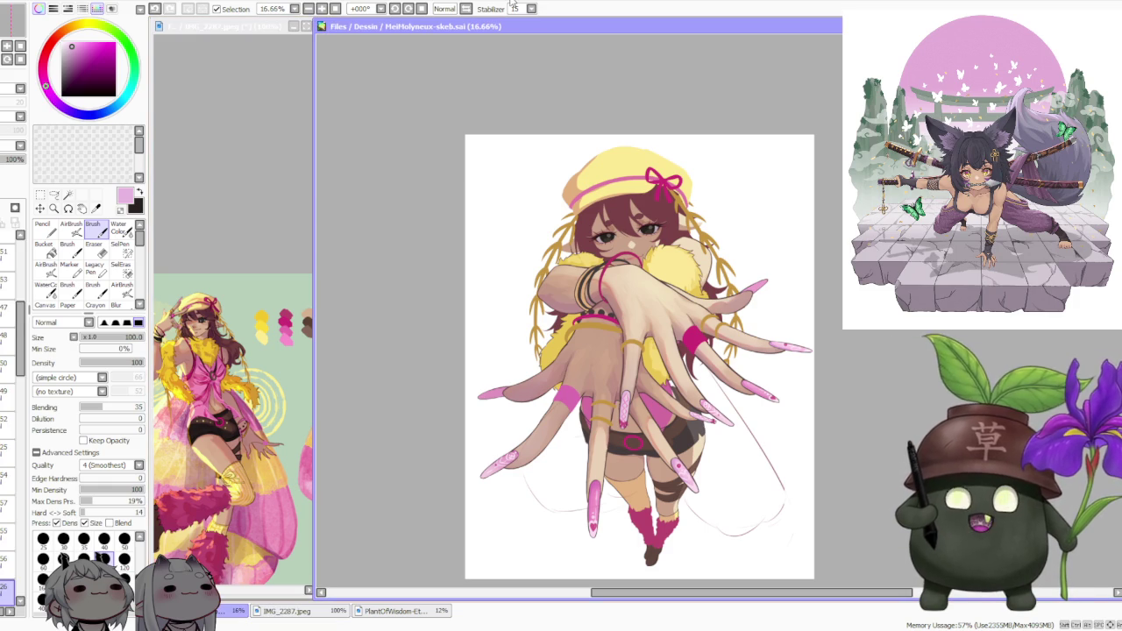
- Alt-tab back to SAI and pan the illustration slightly up and left
{"action": "key", "text": "alt+Tab"}
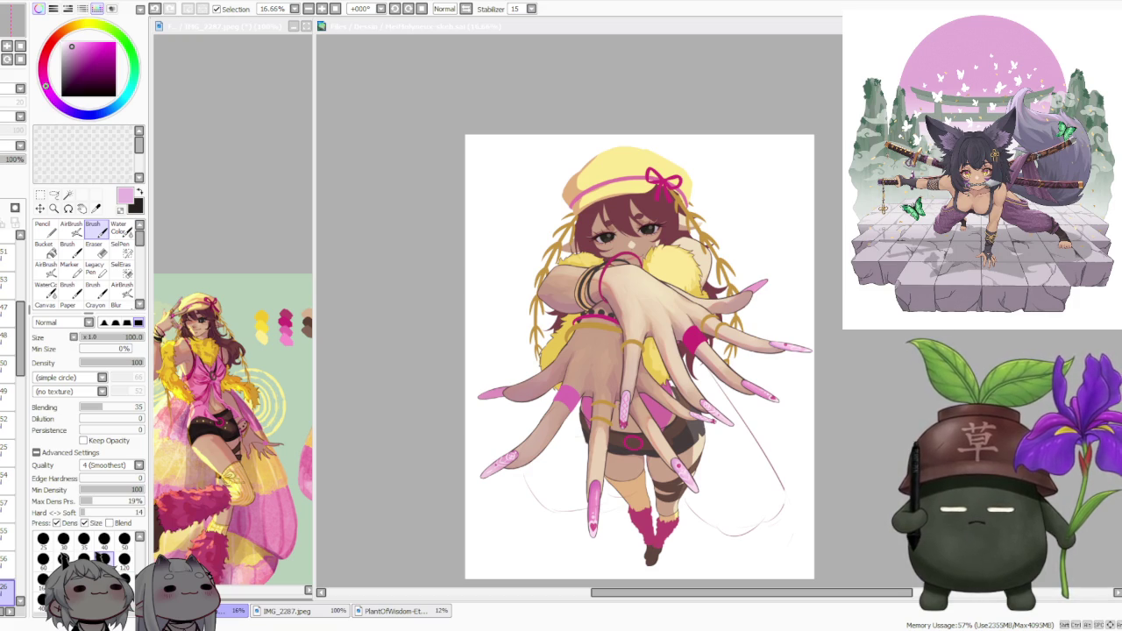
{"action": "left_click_drag", "start_coordinate": [639, 357], "coordinate": [612, 345]}
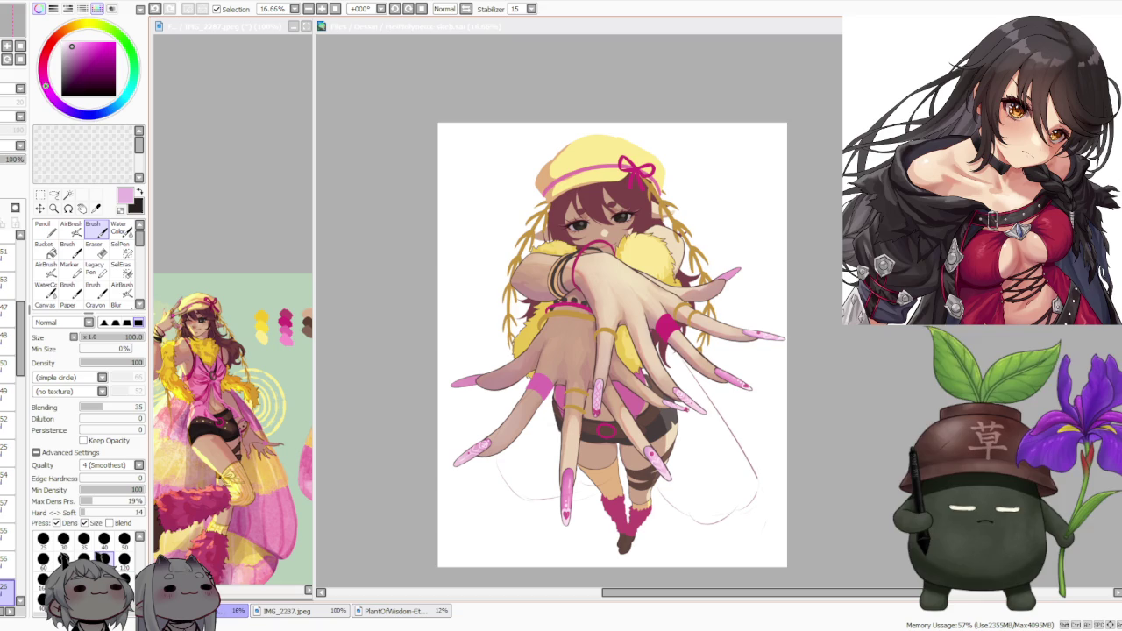
- Zoom the canvas, then activate the IMG_2287.jpeg reference window
{"action": "scroll", "coordinate": [578, 342], "scroll_direction": "up", "scroll_amount": 2}
{"action": "scroll", "coordinate": [579, 342], "scroll_direction": "down", "scroll_amount": 2}
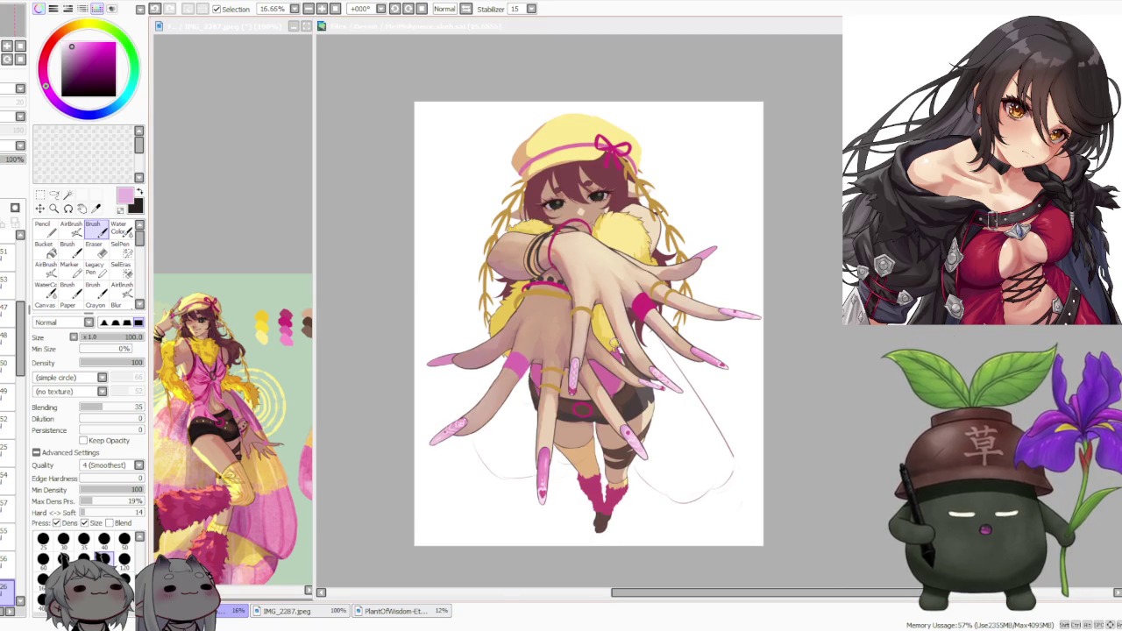
{"action": "scroll", "coordinate": [594, 296], "scroll_direction": "up", "scroll_amount": 1}
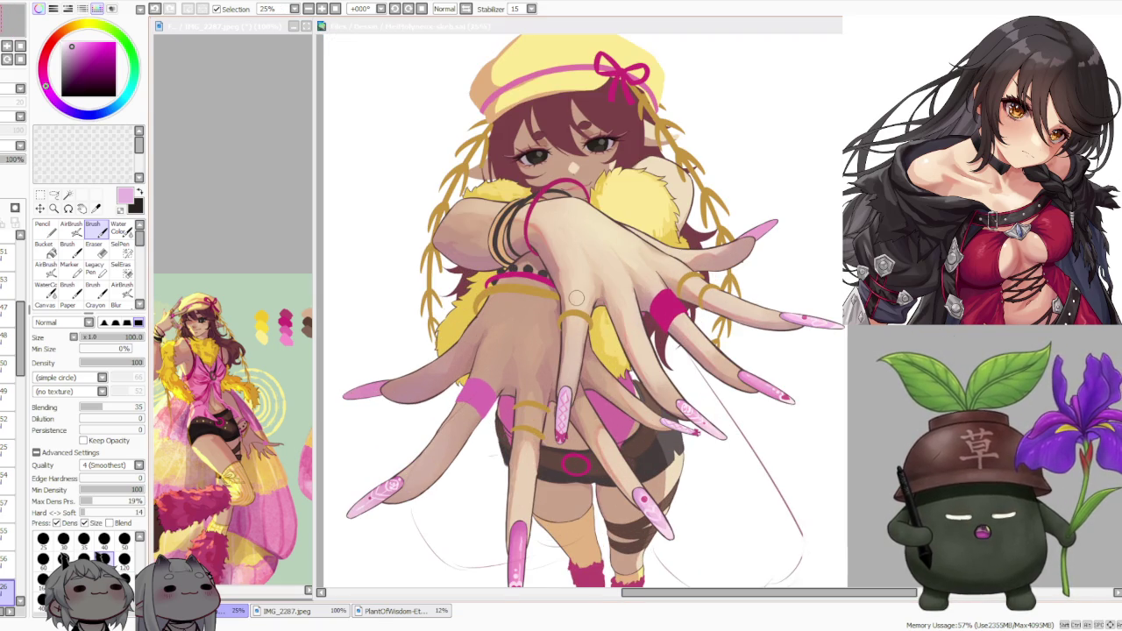
{"action": "scroll", "coordinate": [586, 298], "scroll_direction": "down", "scroll_amount": 1}
{"action": "scroll", "coordinate": [576, 298], "scroll_direction": "up", "scroll_amount": 1}
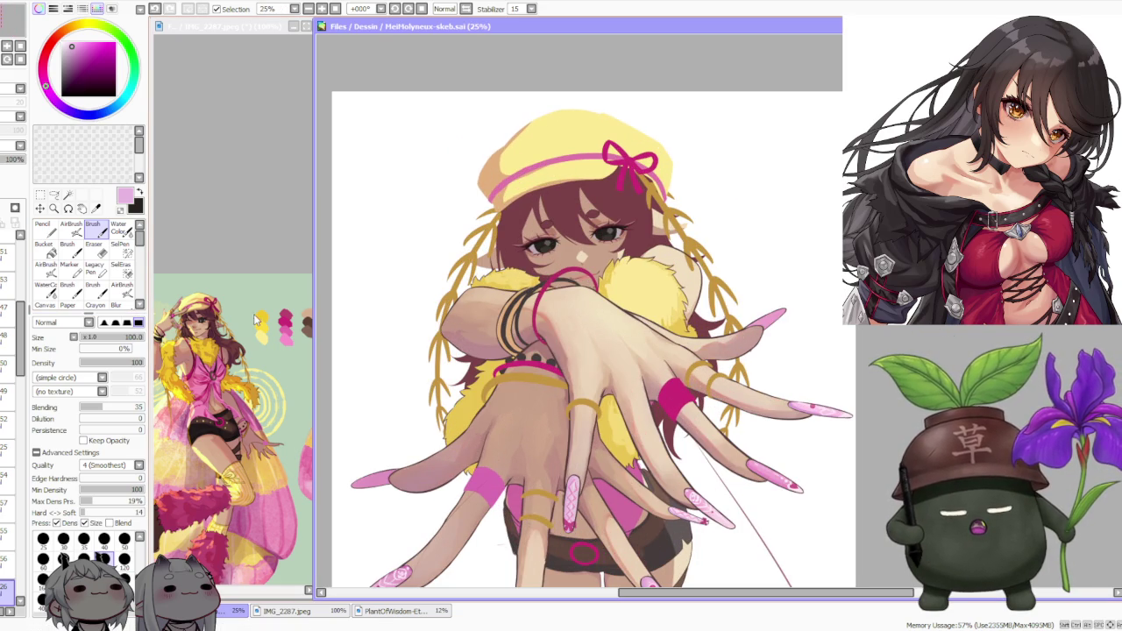
{"action": "left_click", "coordinate": [238, 592]}
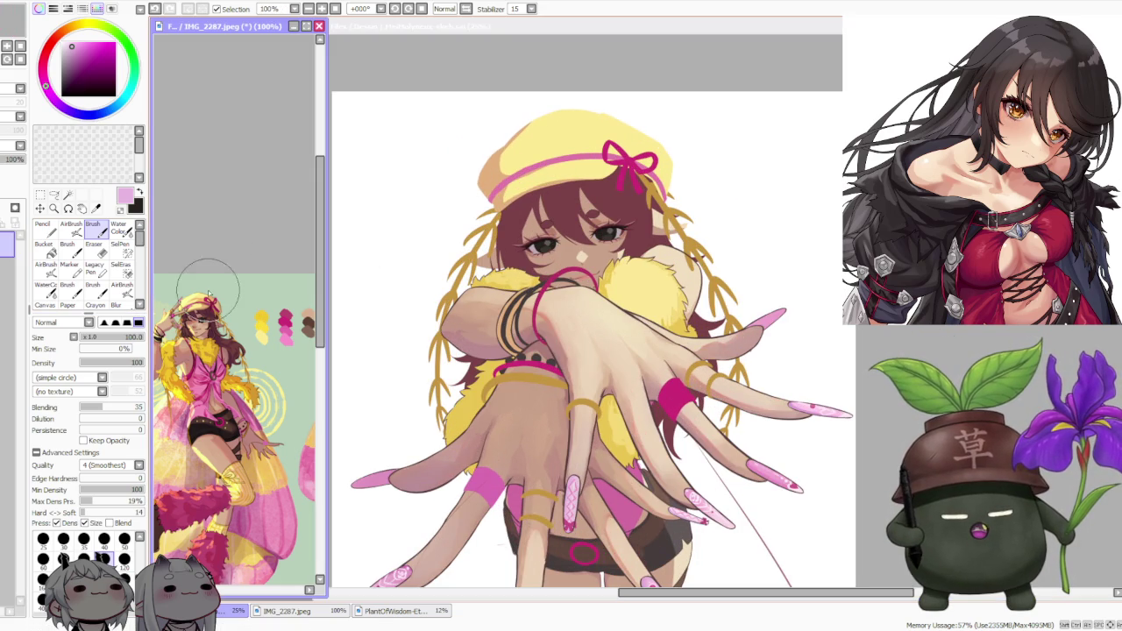
{"action": "left_click", "coordinate": [225, 594]}
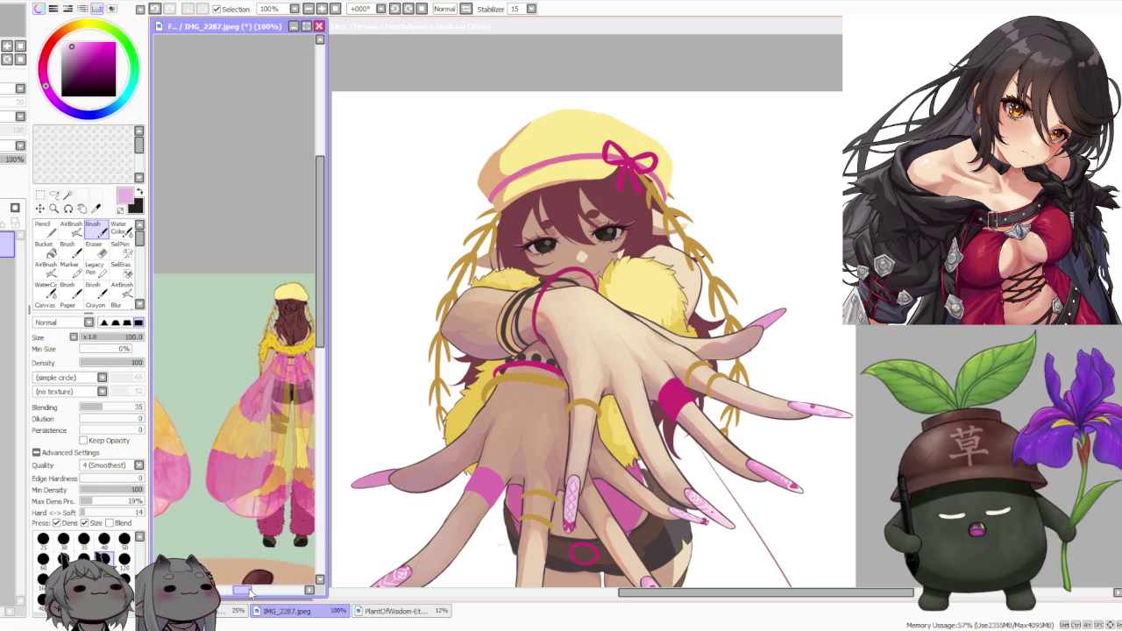
- Scroll the reference sheet to the hat-off sketch and pink-and-yellow wing views
{"action": "left_click_drag", "start_coordinate": [225, 594], "coordinate": [274, 592]}
{"action": "scroll", "coordinate": [196, 346], "scroll_direction": "up", "scroll_amount": 2}
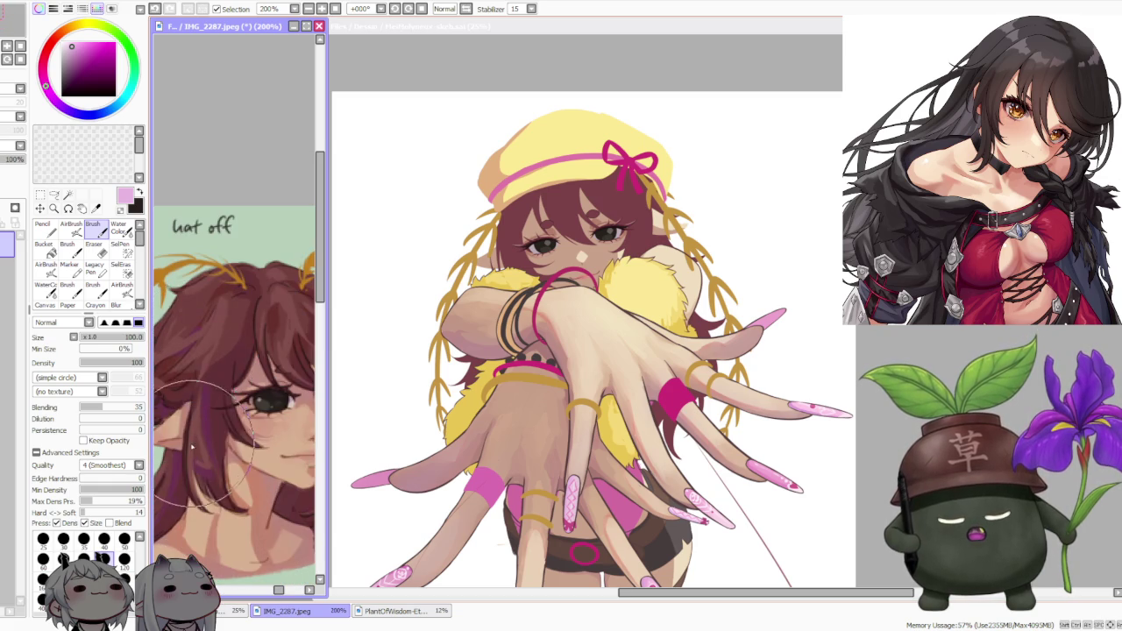
{"action": "scroll", "coordinate": [219, 394], "scroll_direction": "down", "scroll_amount": 2}
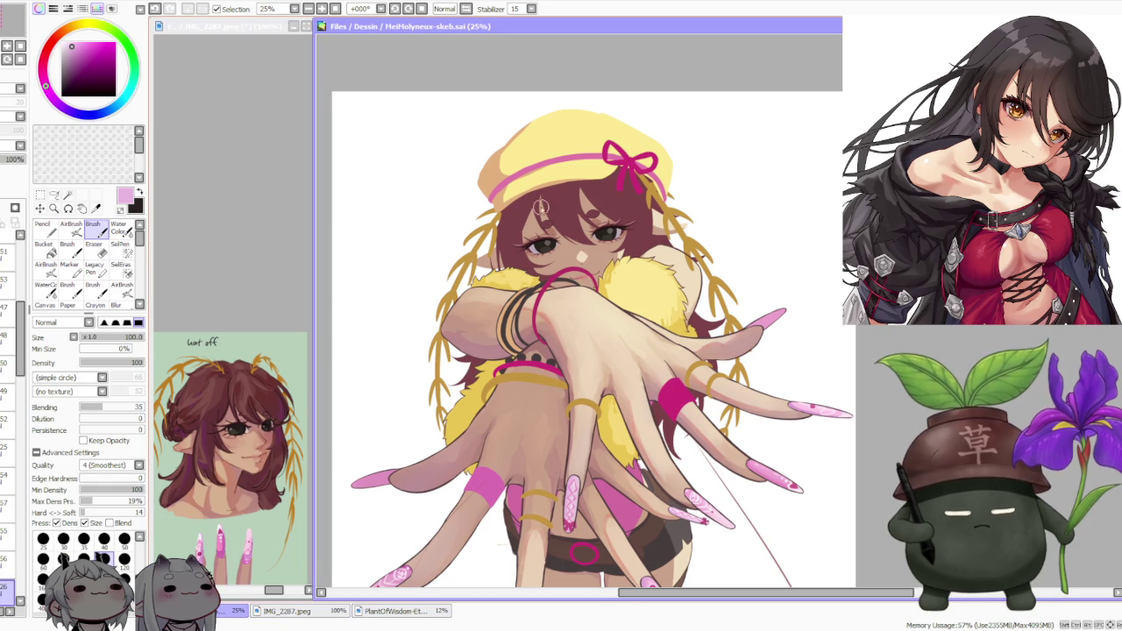
{"action": "scroll", "coordinate": [487, 254], "scroll_direction": "up", "scroll_amount": 2}
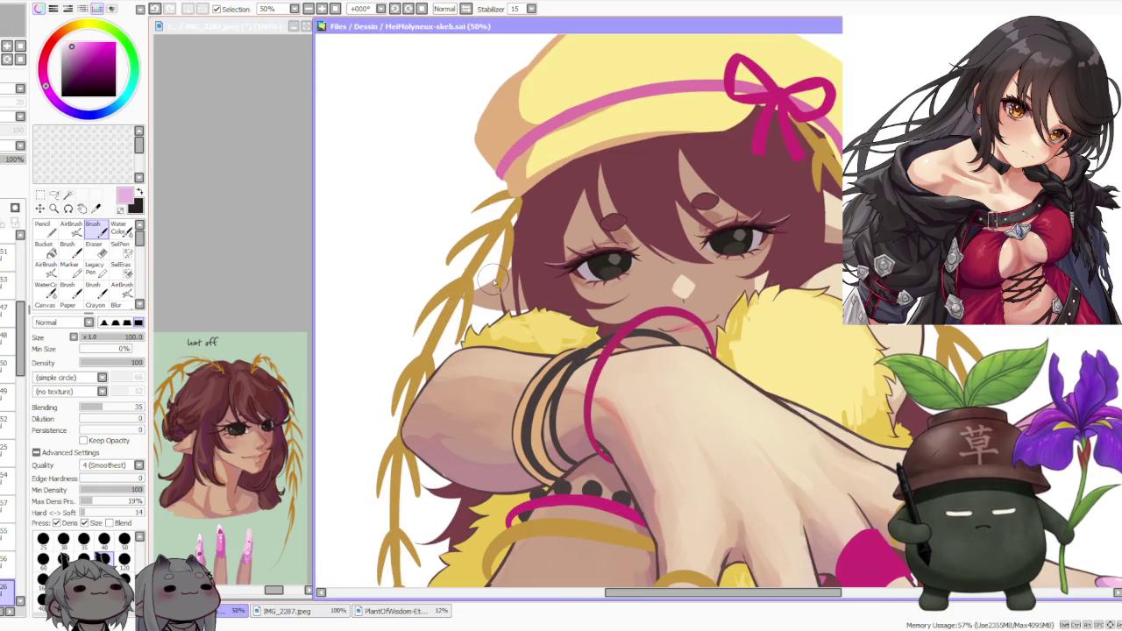
{"action": "scroll", "coordinate": [494, 279], "scroll_direction": "down", "scroll_amount": 1}
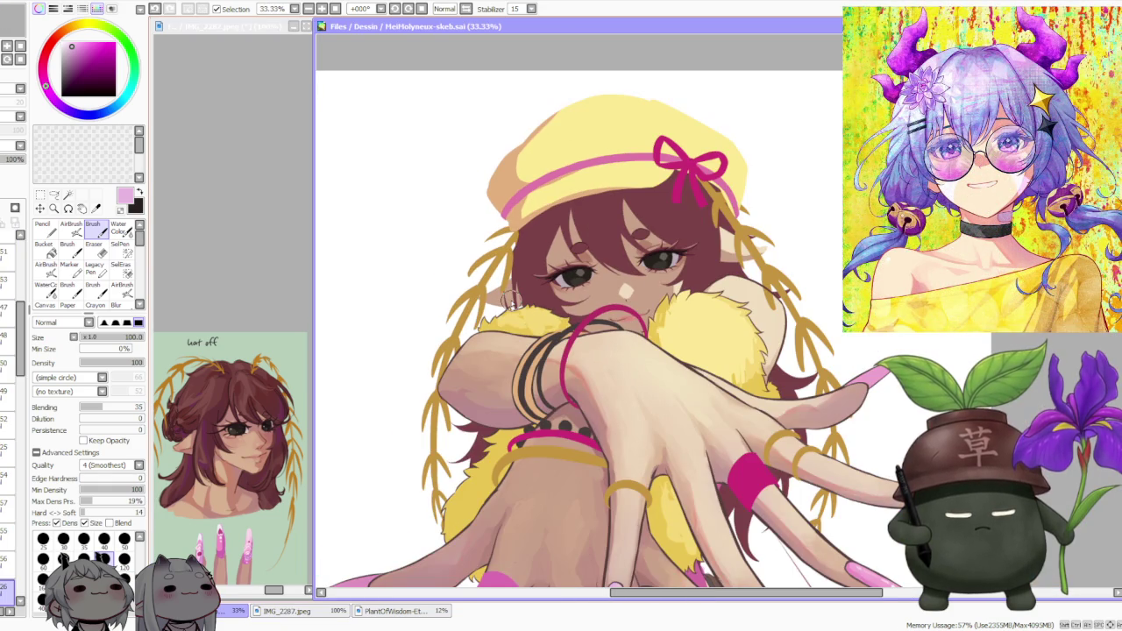
{"action": "scroll", "coordinate": [512, 305], "scroll_direction": "down", "scroll_amount": 1}
{"action": "scroll", "coordinate": [513, 305], "scroll_direction": "down", "scroll_amount": 1}
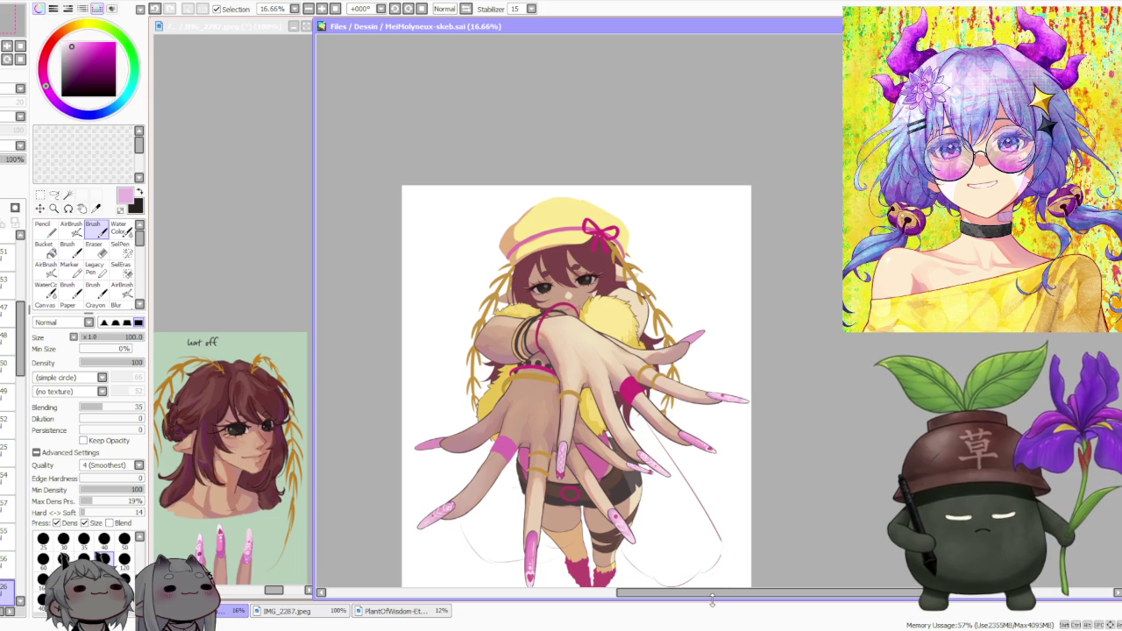
{"action": "left_click", "coordinate": [274, 593]}
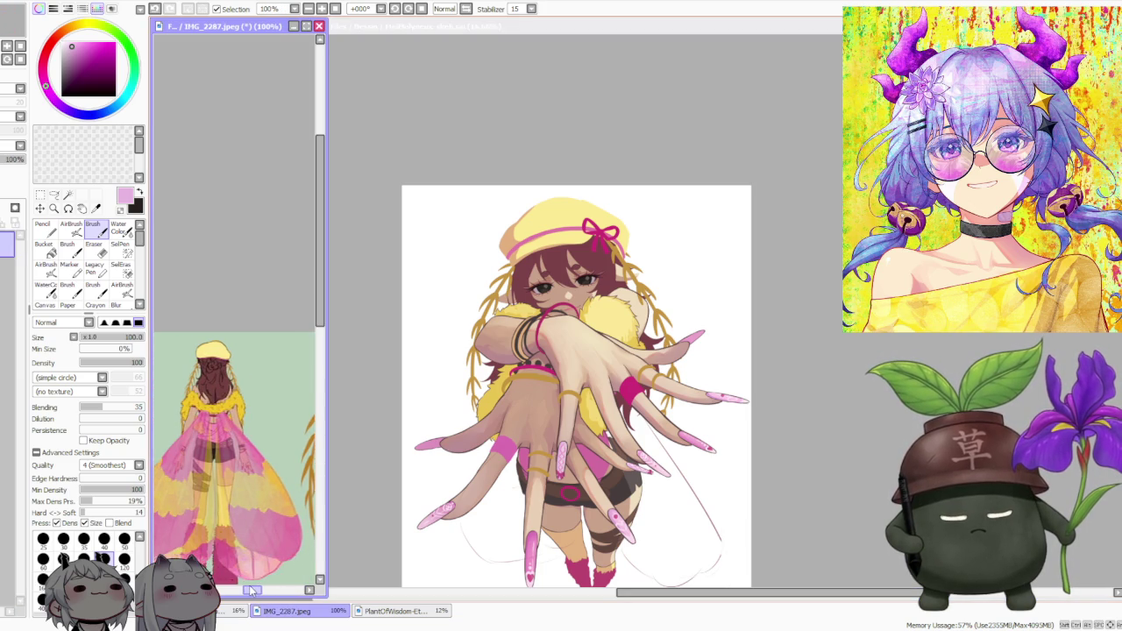